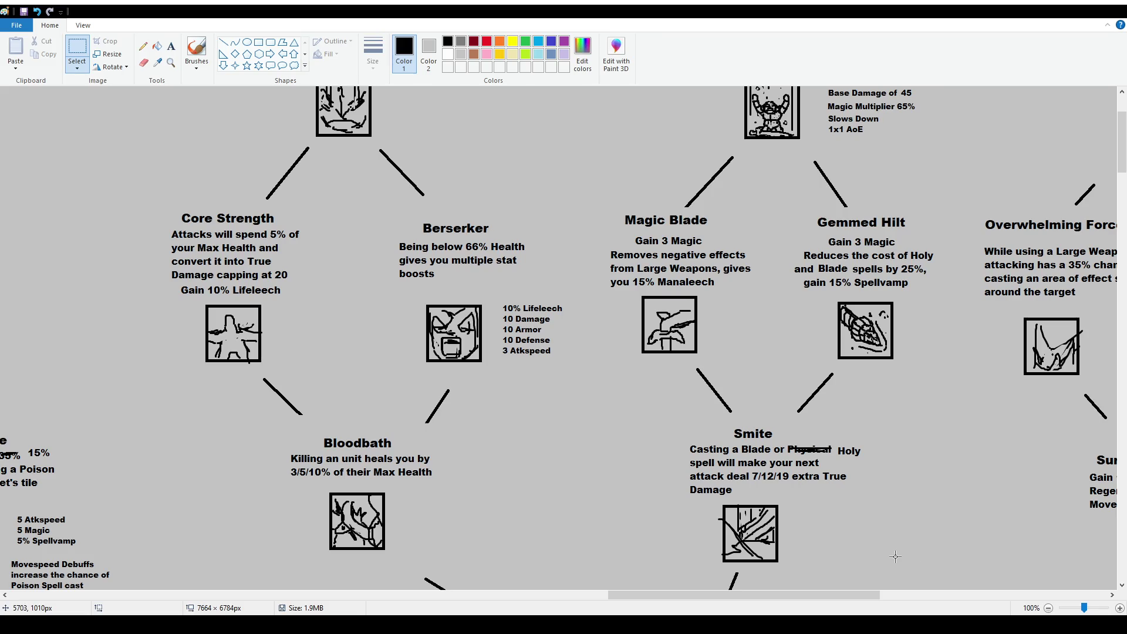
Scroll through the skill tree, briefly selecting the Double Danger and Slash and Dash descriptions
scroll(872, 547, "down", 10)
scroll(871, 547, "down", 4)
scroll(916, 505, "right", 13)
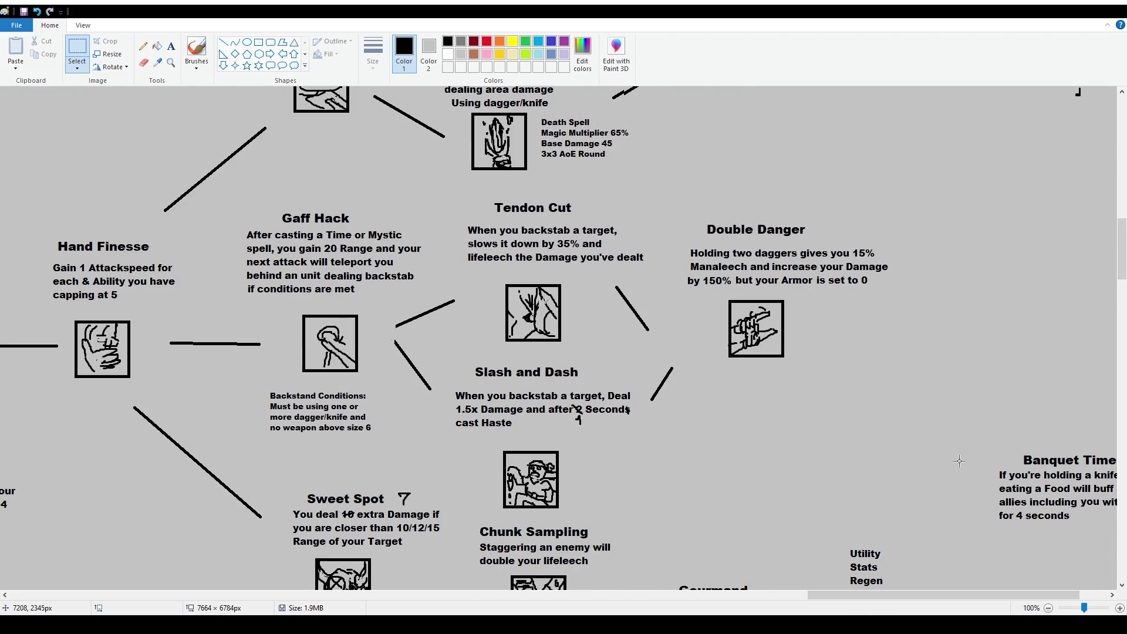
scroll(909, 454, "up", 2)
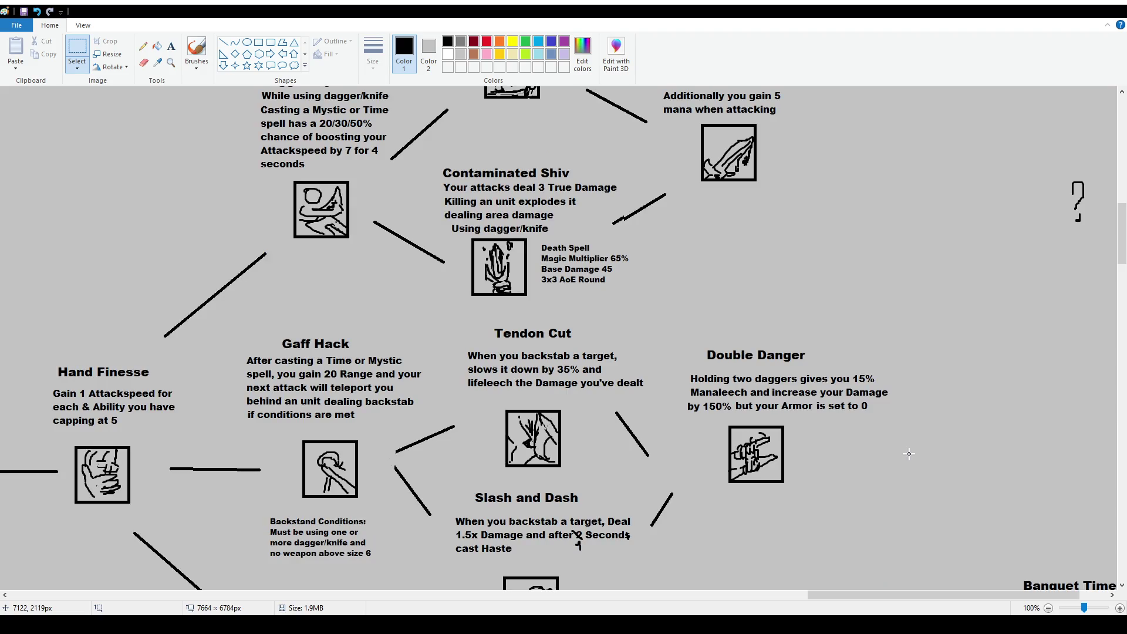
left_click_drag(681, 366, 885, 413)
left_click(898, 421)
scroll(707, 431, "down", 2)
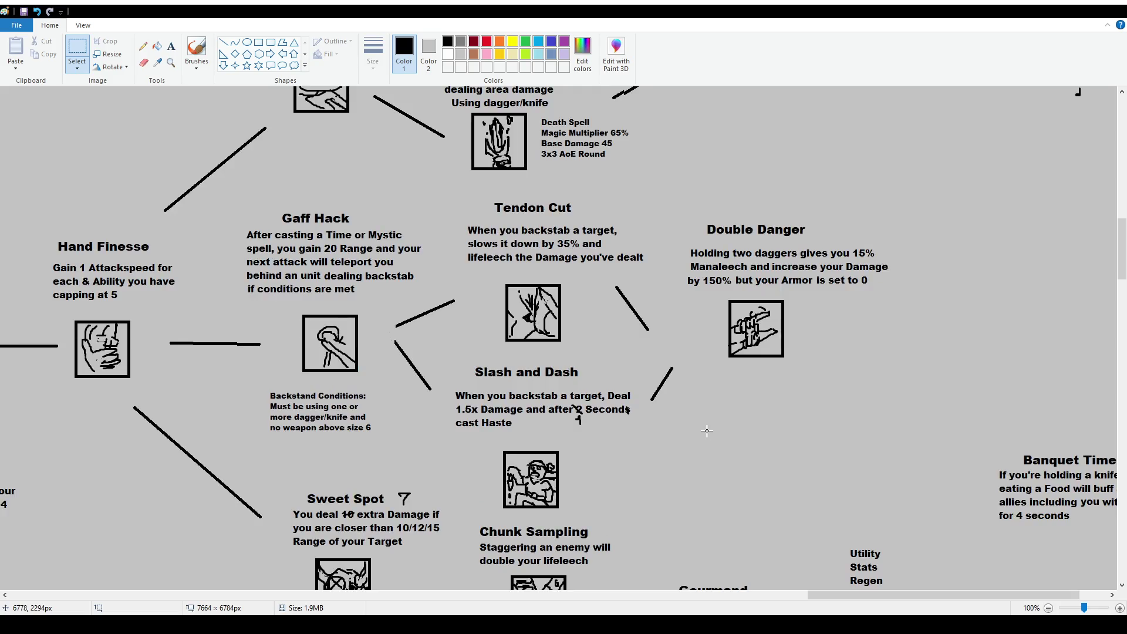
left_click_drag(452, 385, 616, 423)
left_click(616, 423)
left_click_drag(854, 597, 622, 597)
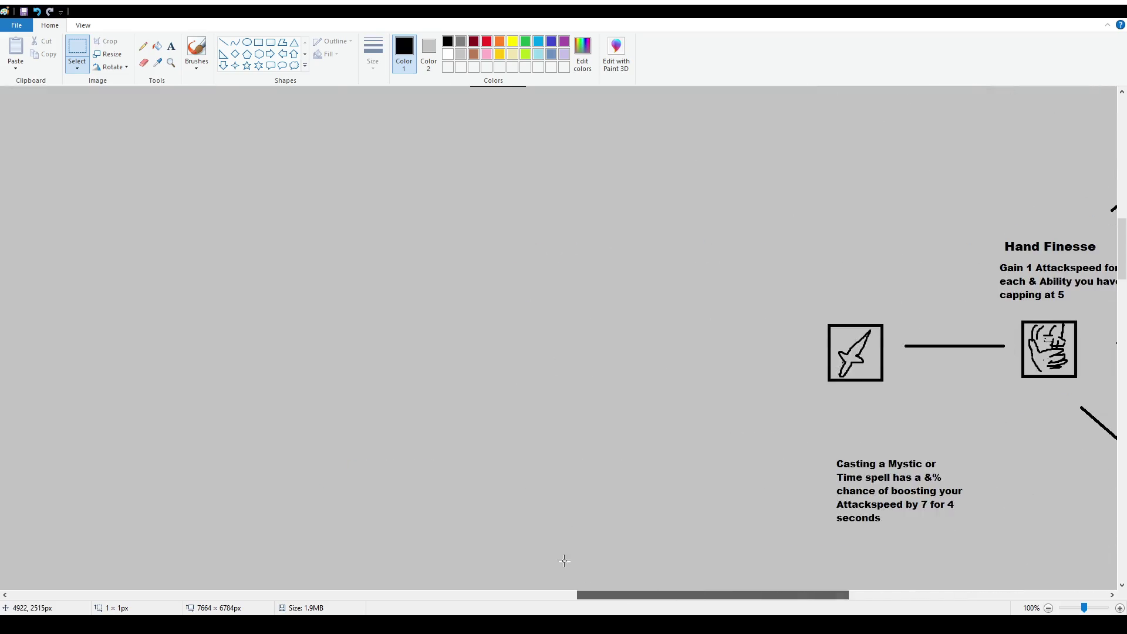
scroll(613, 380, "up", 10)
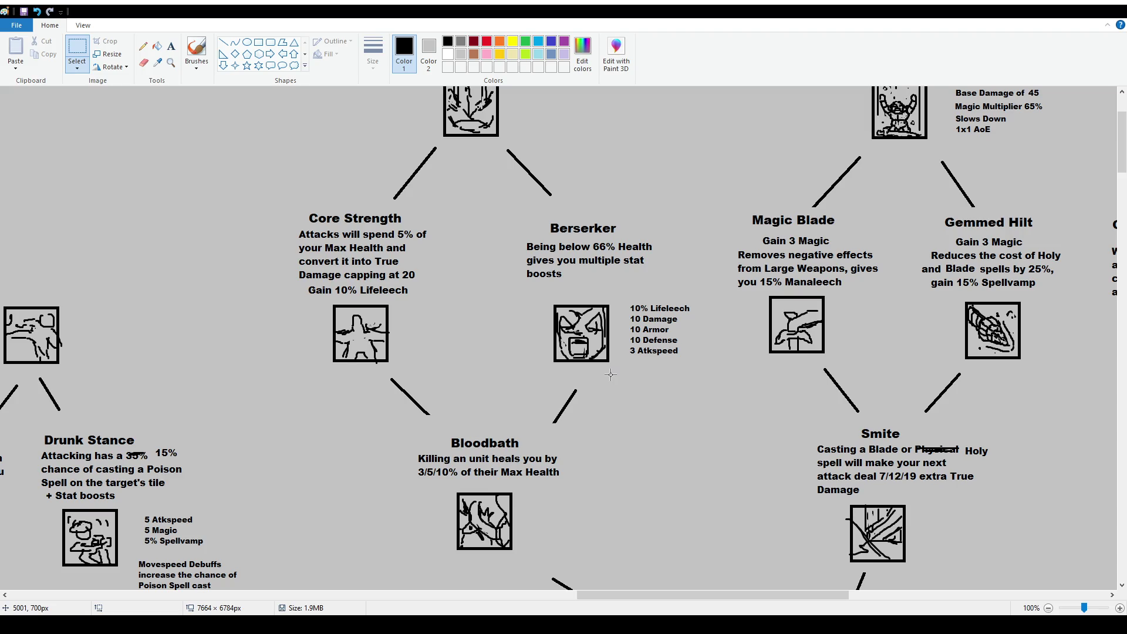
Pan around the tree and briefly select the area around Foreseen Putresence
scroll(611, 375, "down", 10)
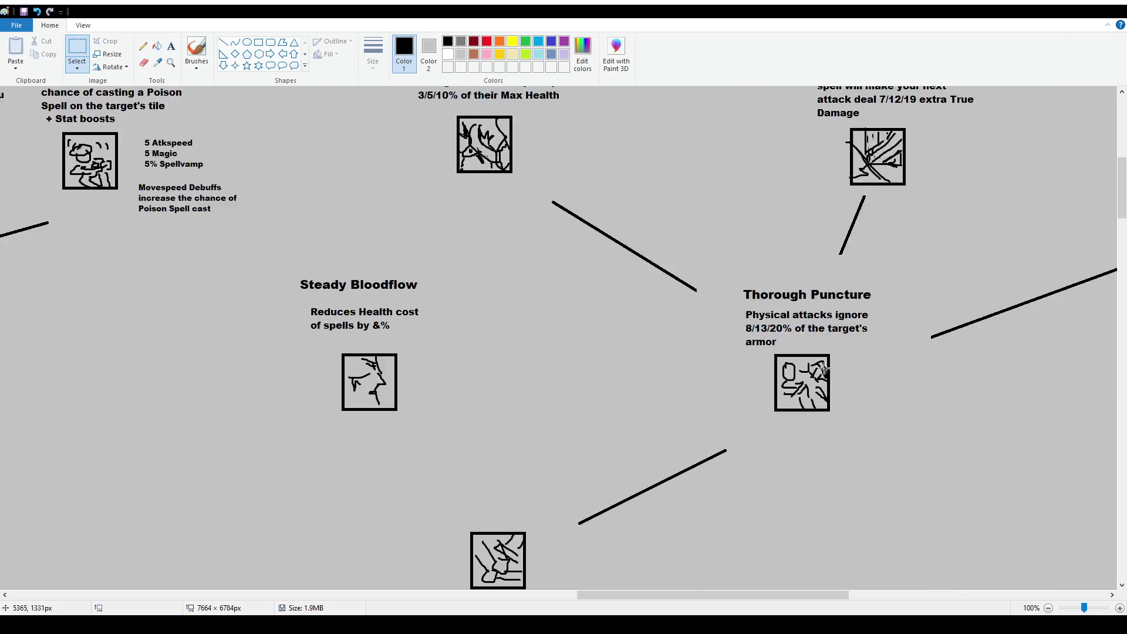
left_click_drag(788, 605, 984, 608)
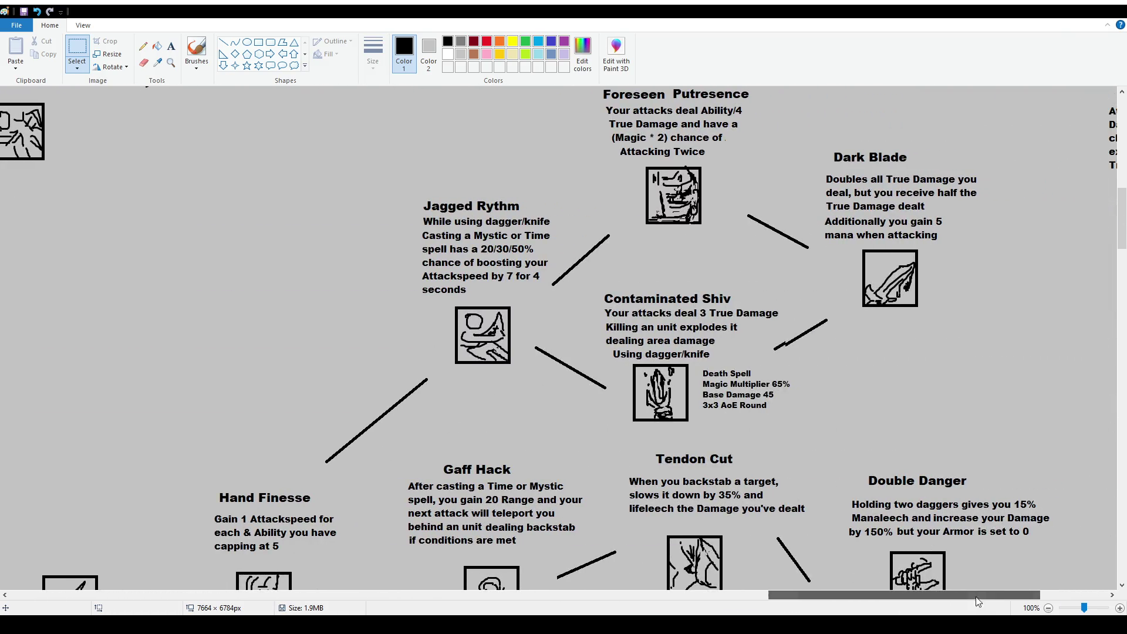
scroll(646, 245, "up", 2)
left_click_drag(574, 189, 779, 372)
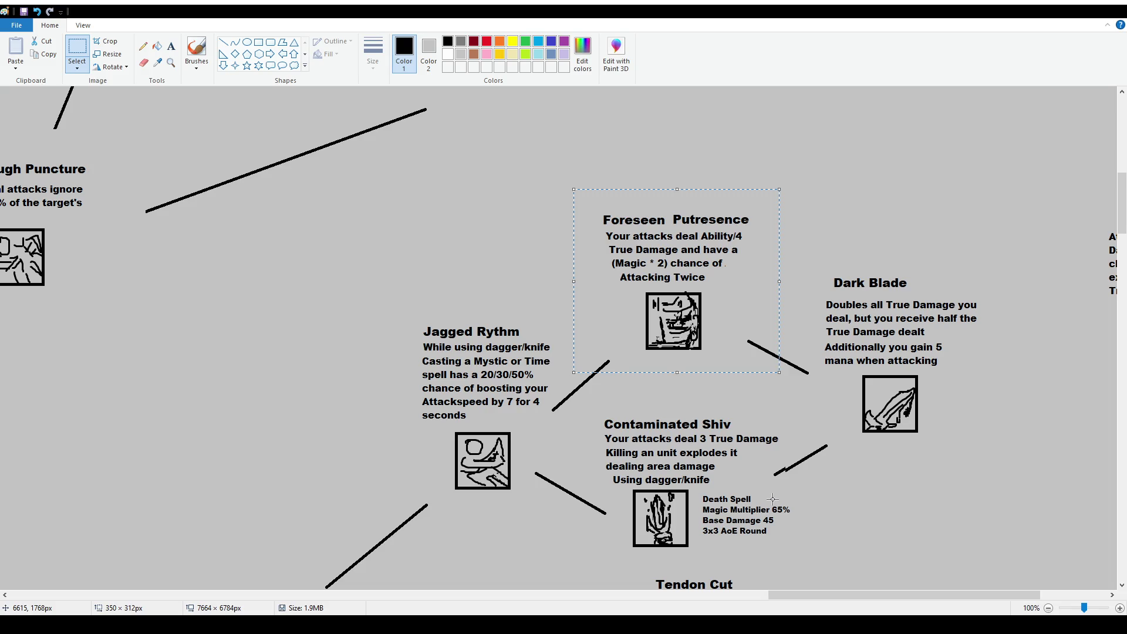
left_click(792, 552)
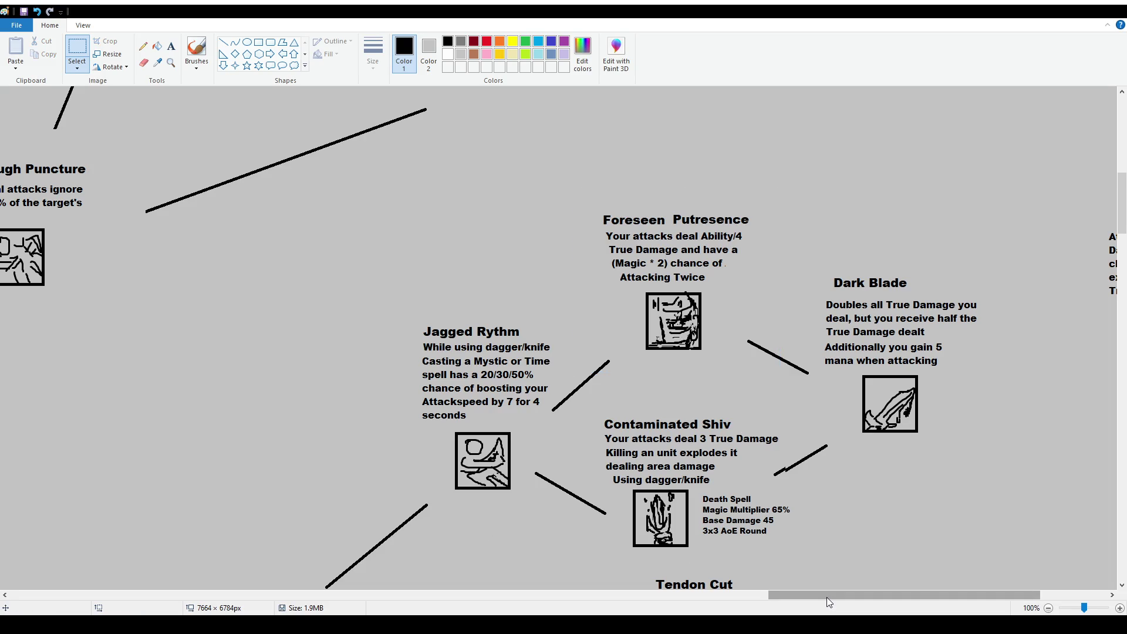
left_click_drag(827, 597, 461, 597)
scroll(547, 411, "up", 5)
scroll(543, 452, "up", 1)
scroll(543, 452, "down", 2)
left_click_drag(550, 602, 703, 602)
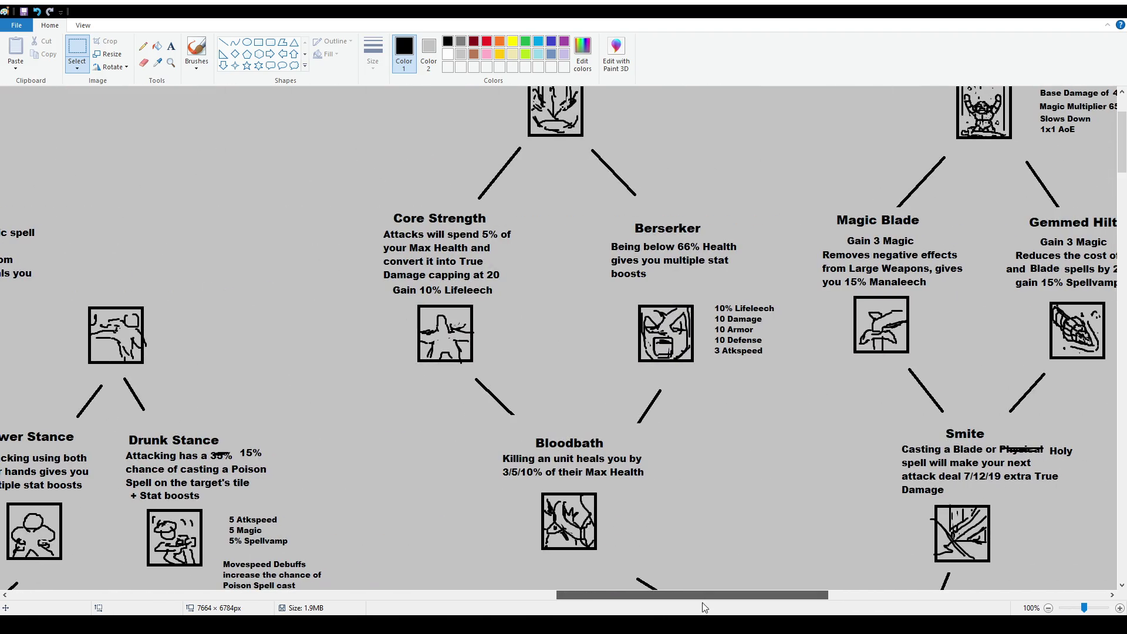
scroll(628, 296, "up", 2)
scroll(652, 347, "down", 2)
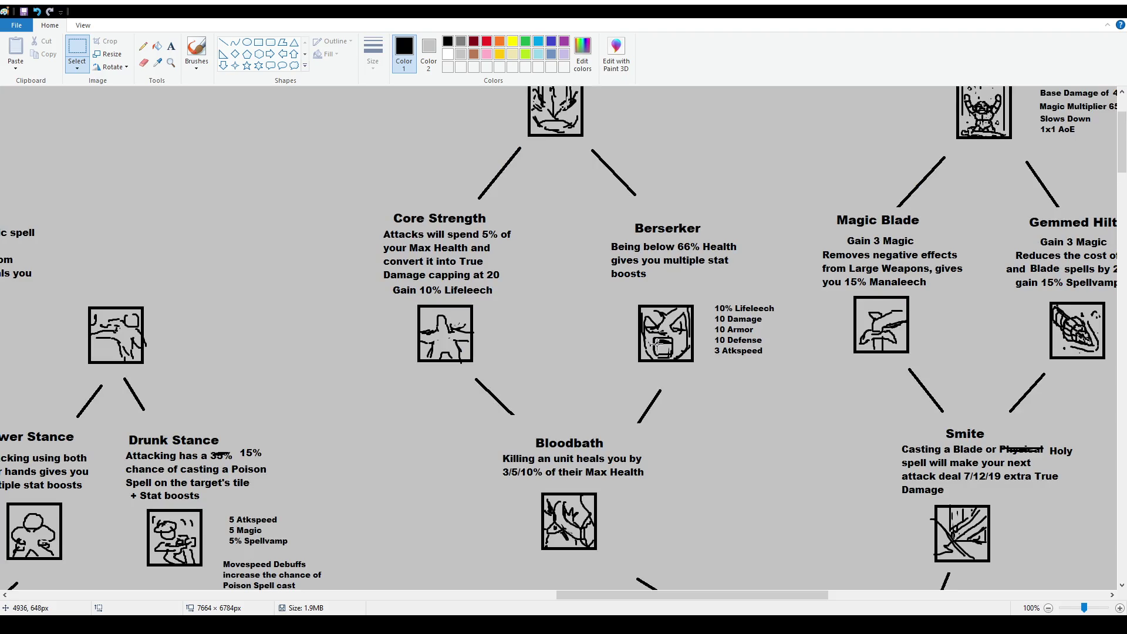
scroll(673, 376, "up", 2)
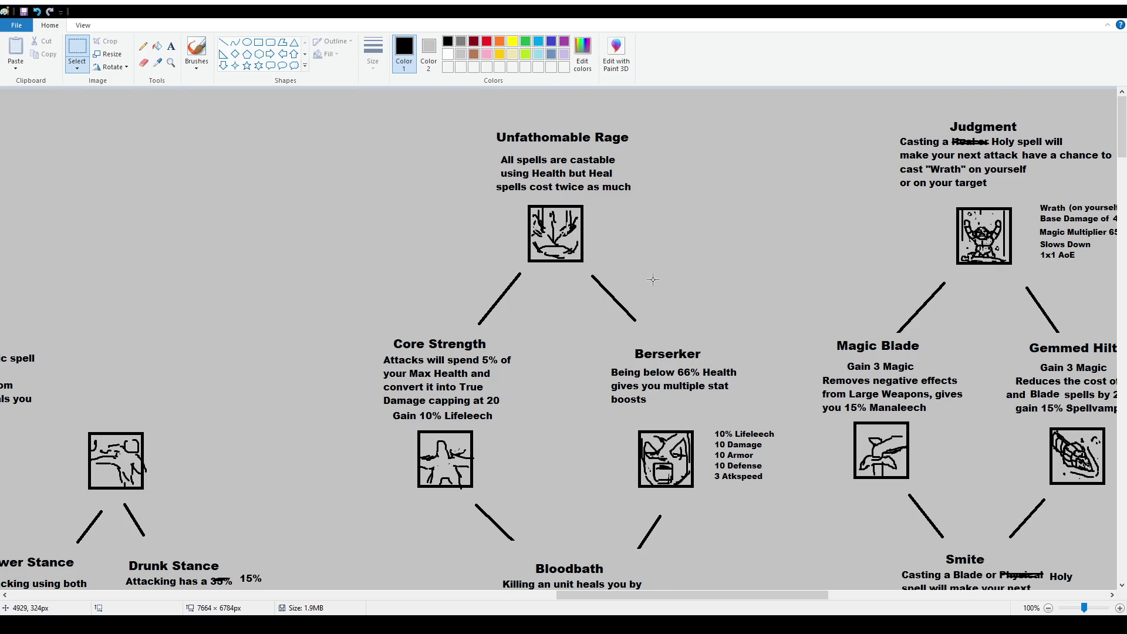
Scroll around the Thorough Puncture area, clearing a stray small selection there
scroll(653, 277, "down", 4)
scroll(636, 259, "up", 5)
scroll(530, 259, "down", 2, "ctrl")
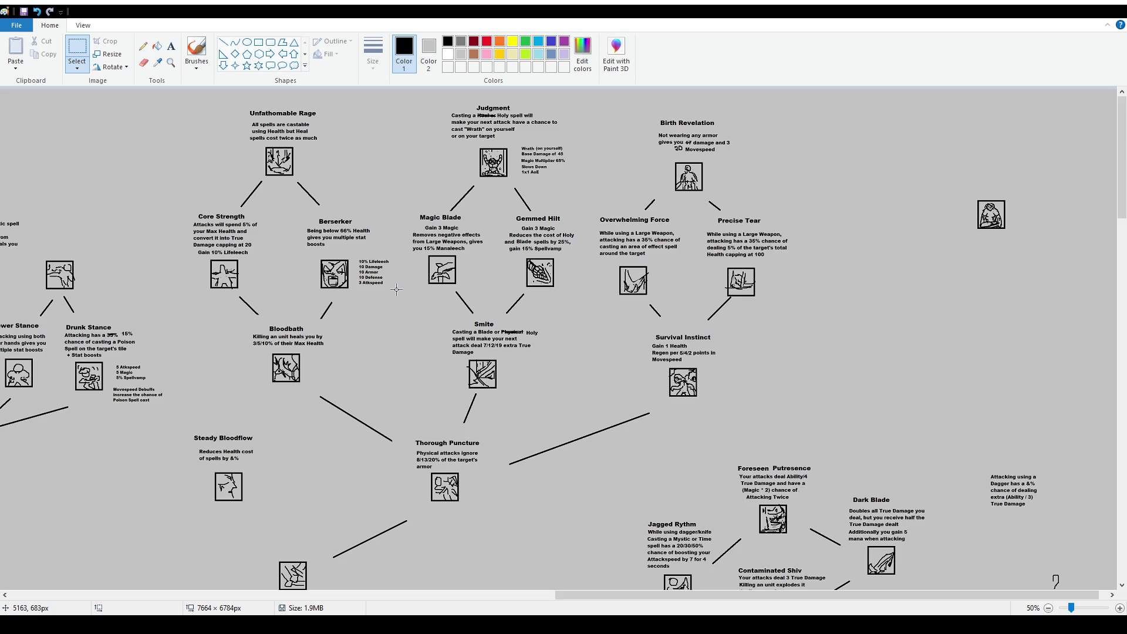
scroll(396, 289, "down", 3)
left_click_drag(440, 331, 401, 304)
left_click(632, 433)
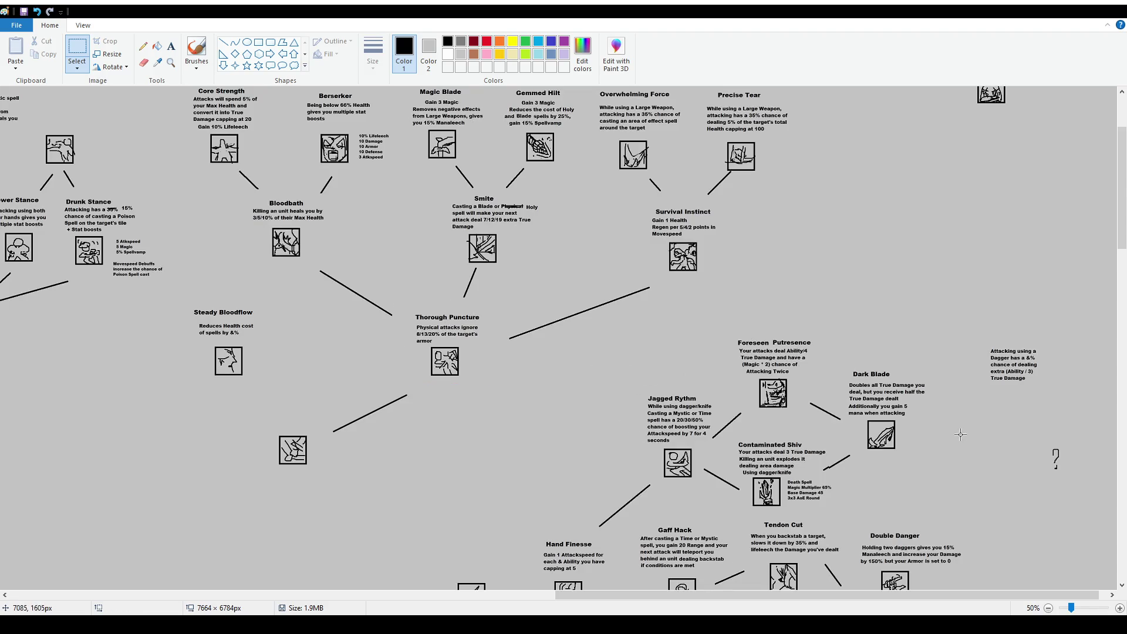
scroll(928, 437, "down", 9)
scroll(858, 406, "up", 9)
scroll(409, 437, "up", 3)
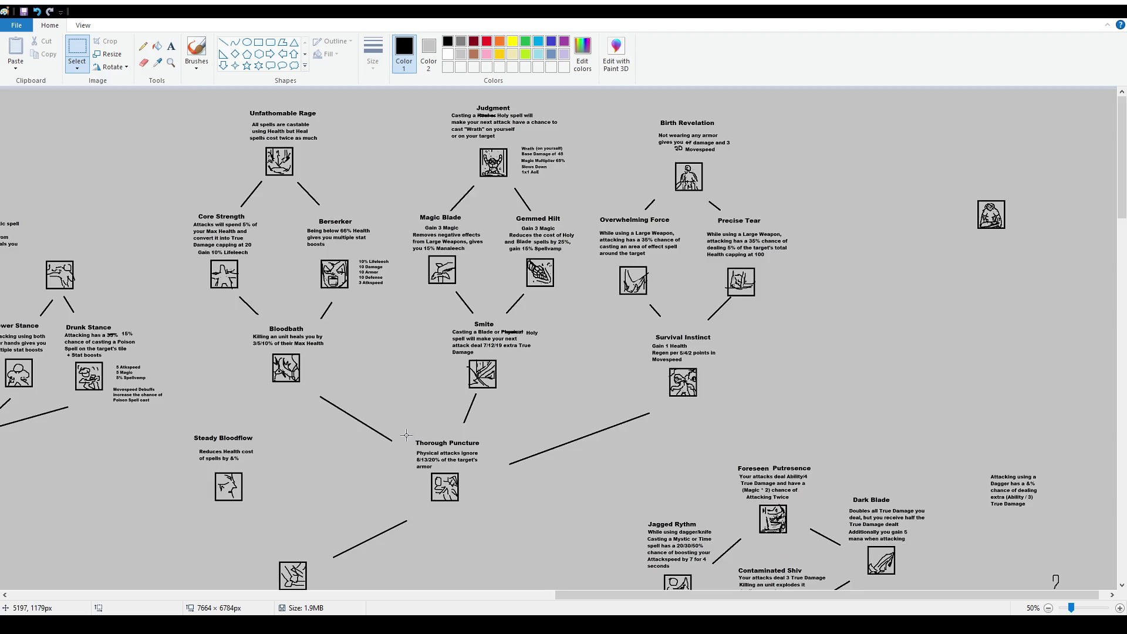
scroll(222, 487, "down", 2, "ctrl")
scroll(446, 444, "up", 2)
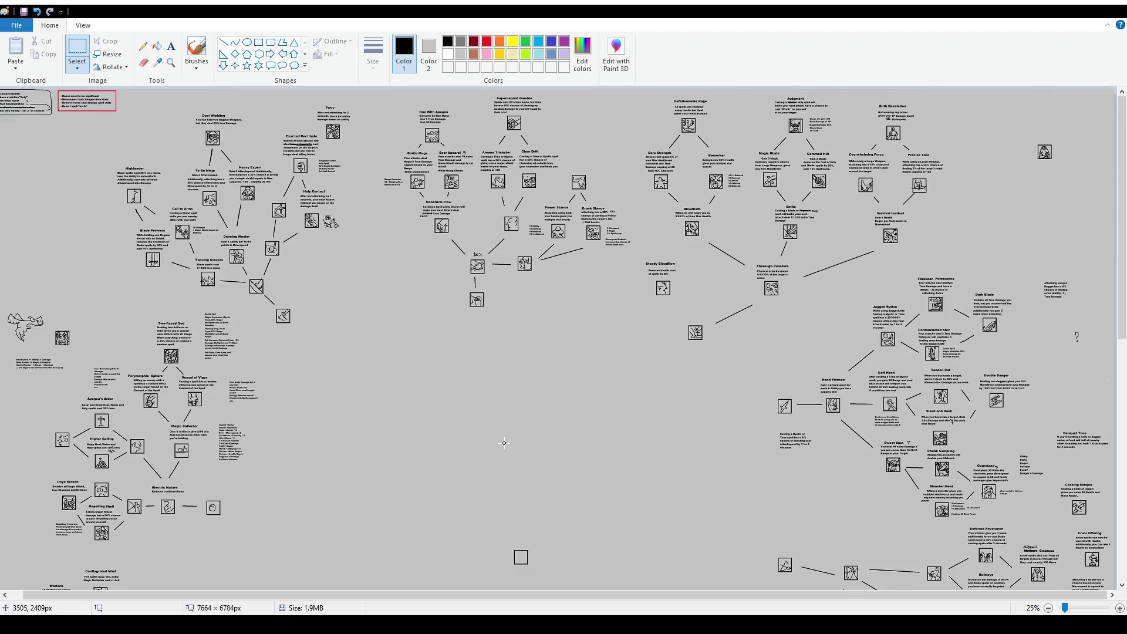
scroll(347, 323, "down", 10)
scroll(728, 393, "up", 10)
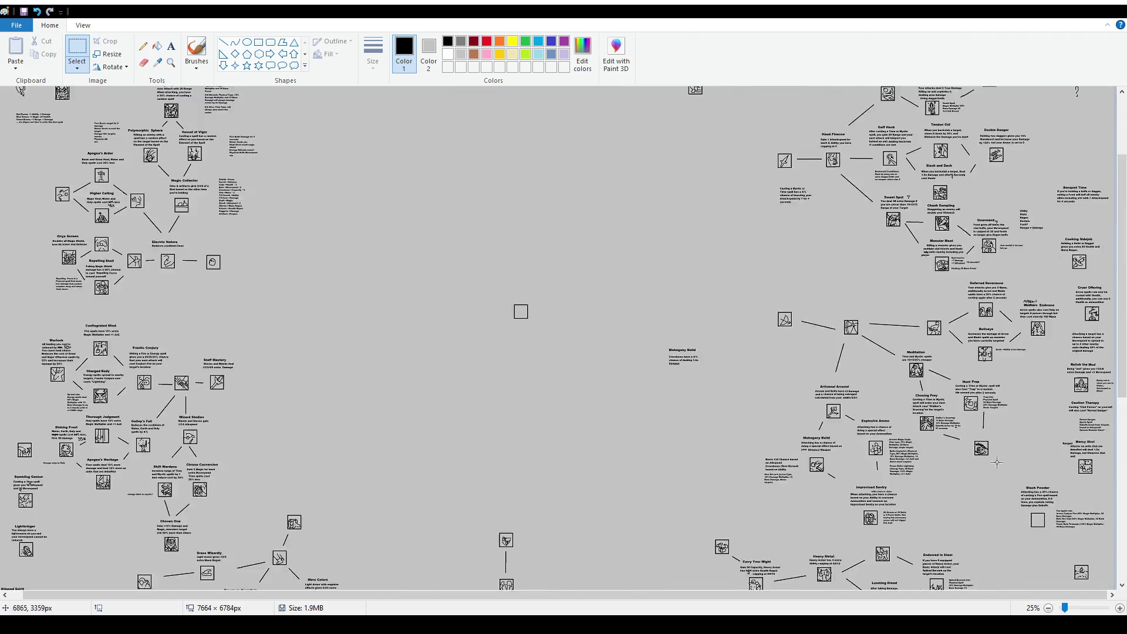
scroll(969, 449, "down", 10)
scroll(934, 432, "up", 10)
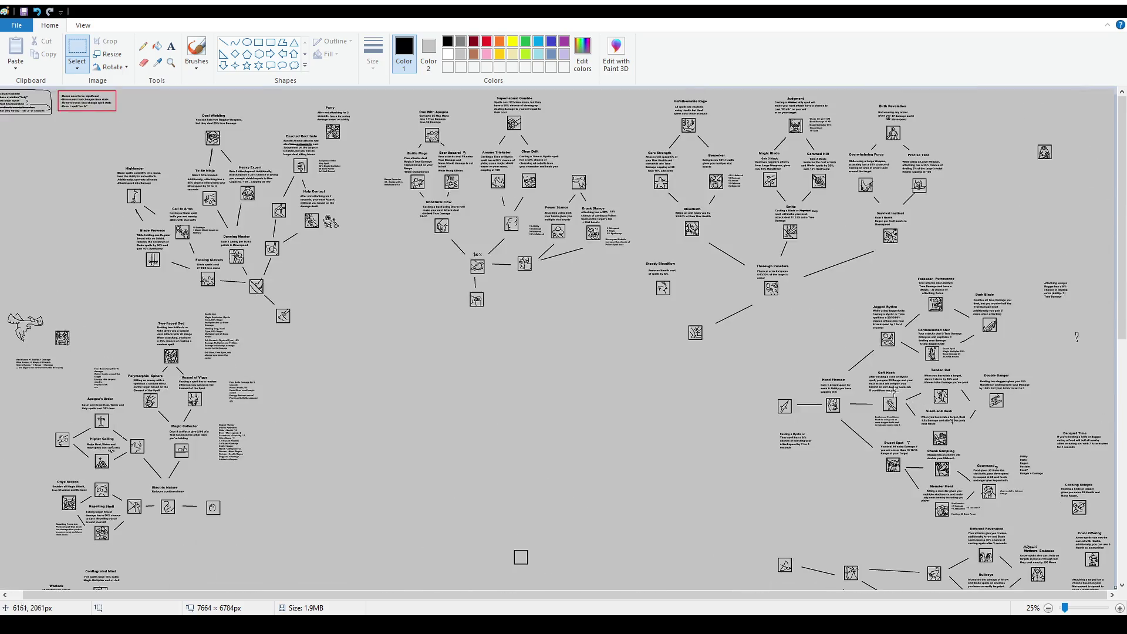
scroll(818, 360, "down", 10)
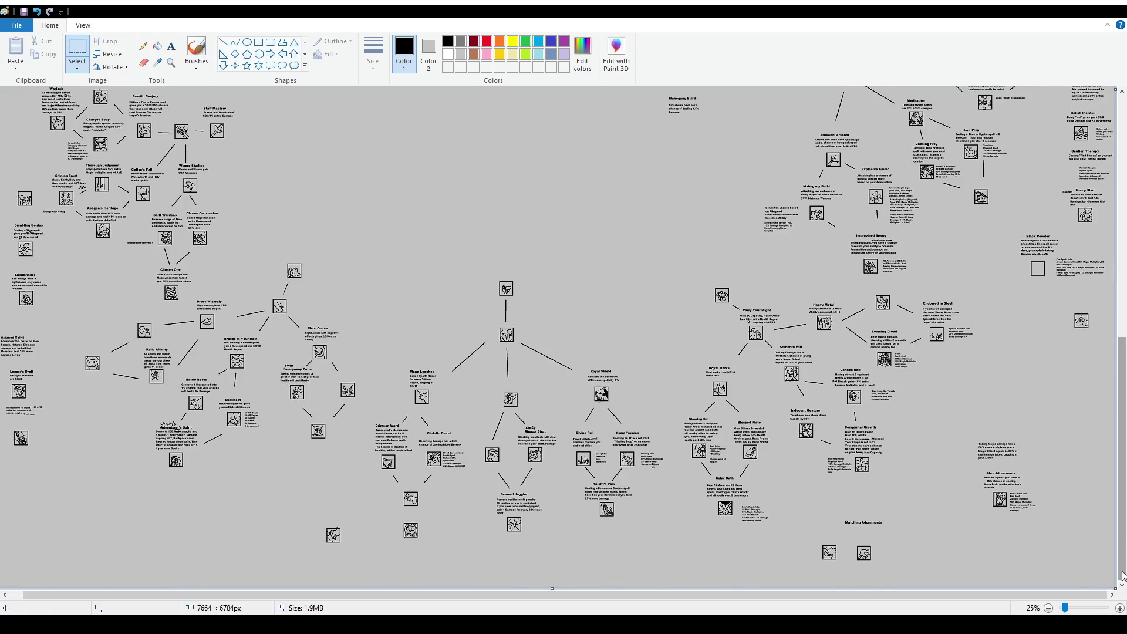
mouse_move(1083, 594)
left_mouse_down()
mouse_move(795, 599)
mouse_move(1009, 599)
left_mouse_up()
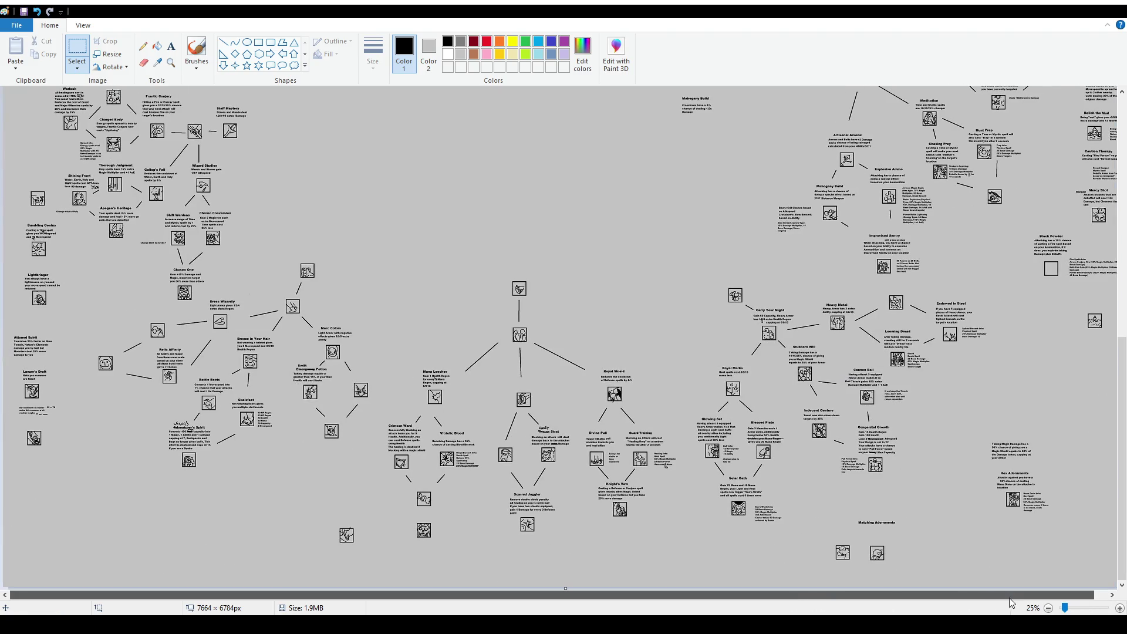
scroll(693, 415, "up", 10)
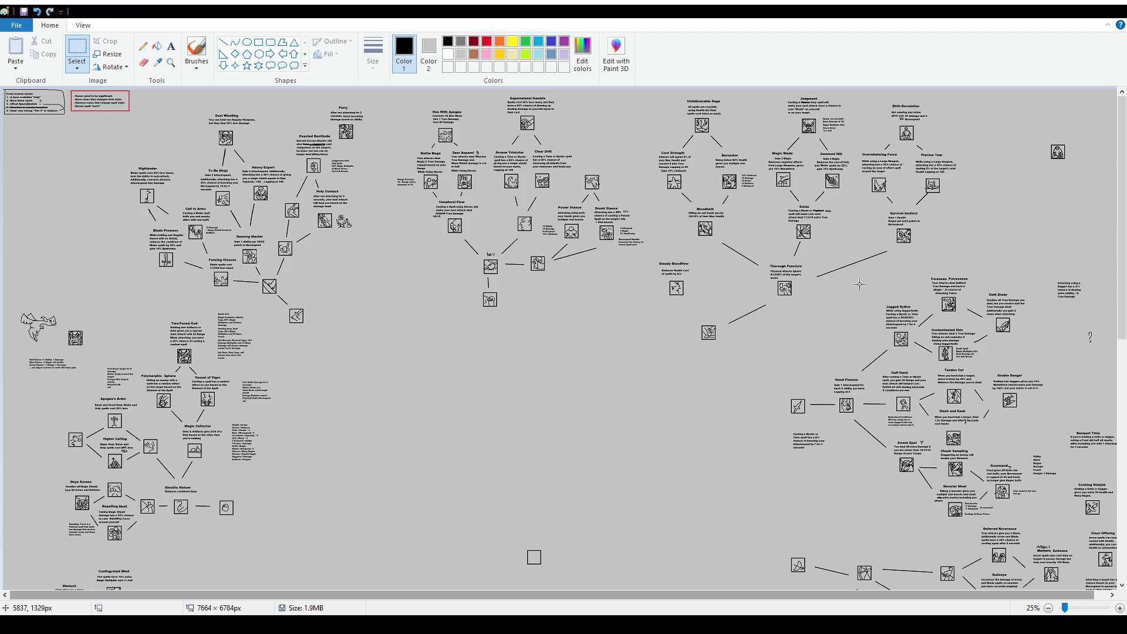
Zoom the canvas to 50% and switch to the freehand brush
left_click(1120, 608)
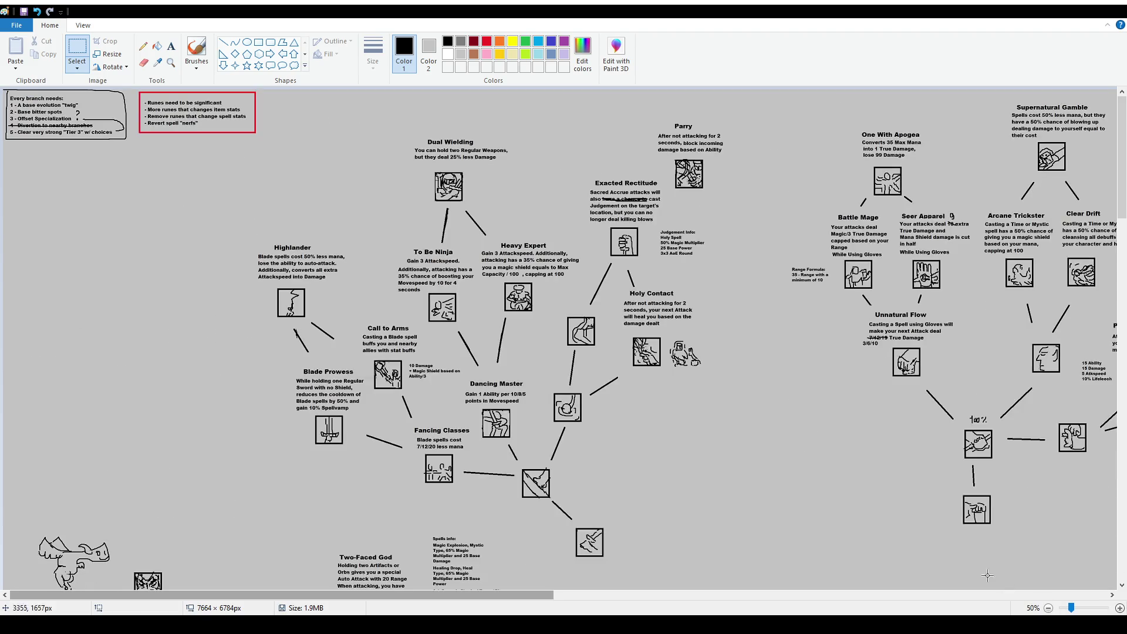
left_click_drag(523, 595, 1064, 596)
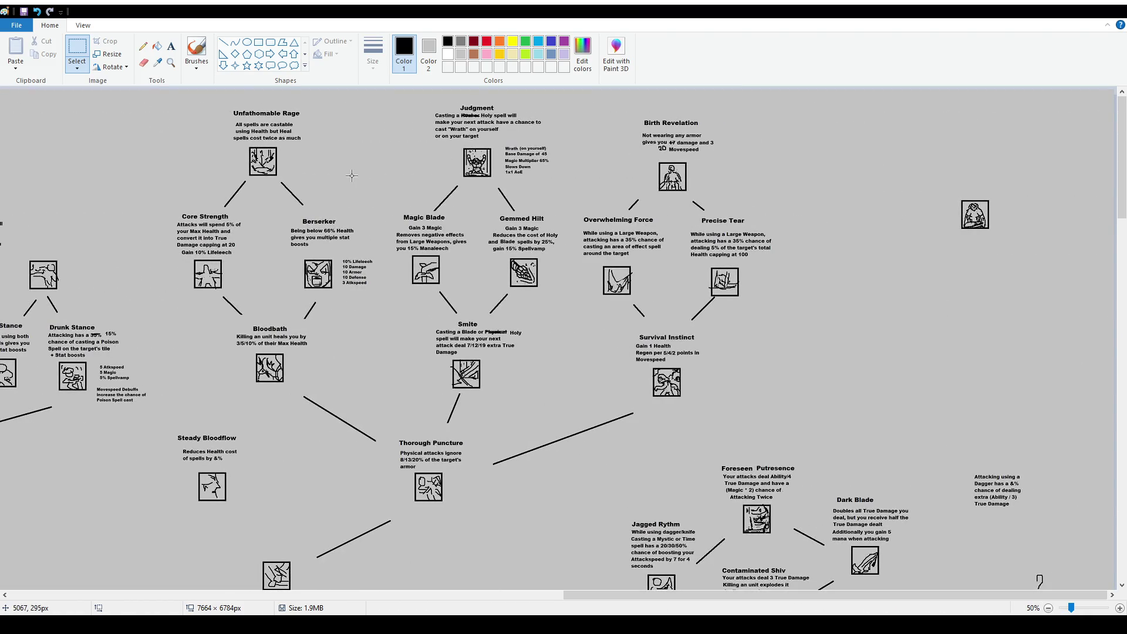
left_click(198, 52)
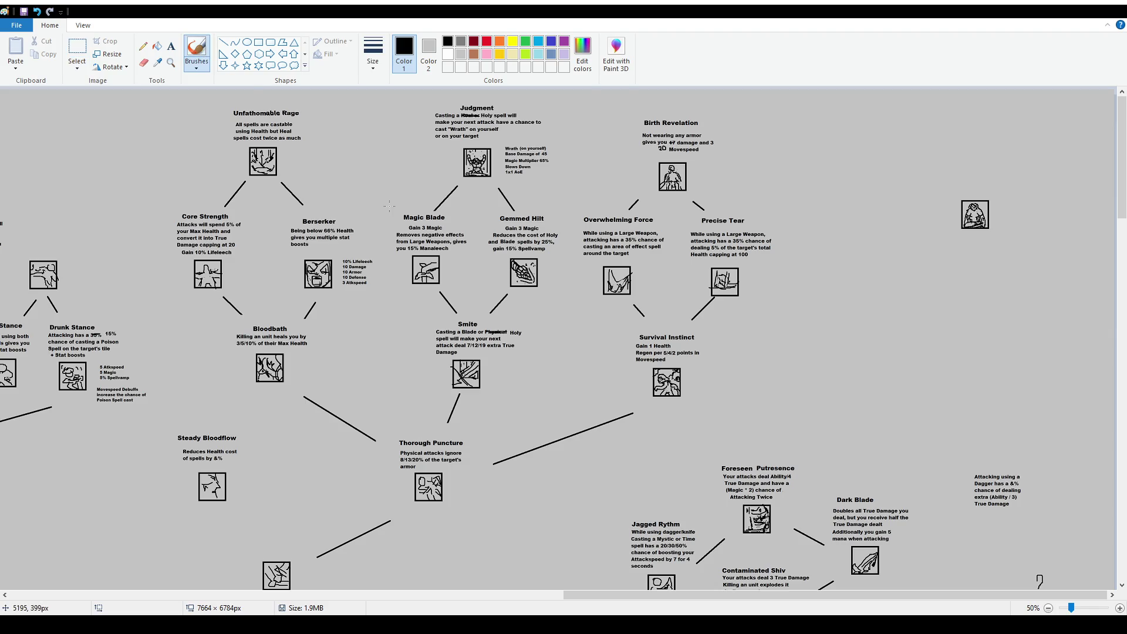
scroll(389, 208, "down", 4)
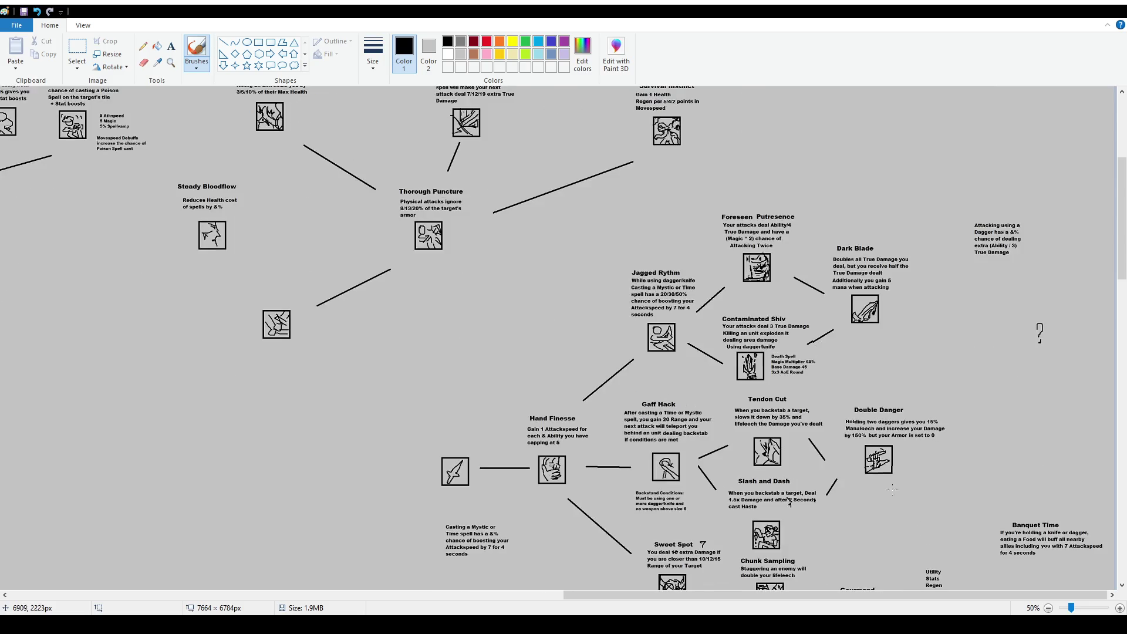
left_click_drag(956, 597, 400, 599)
scroll(407, 174, "up", 4)
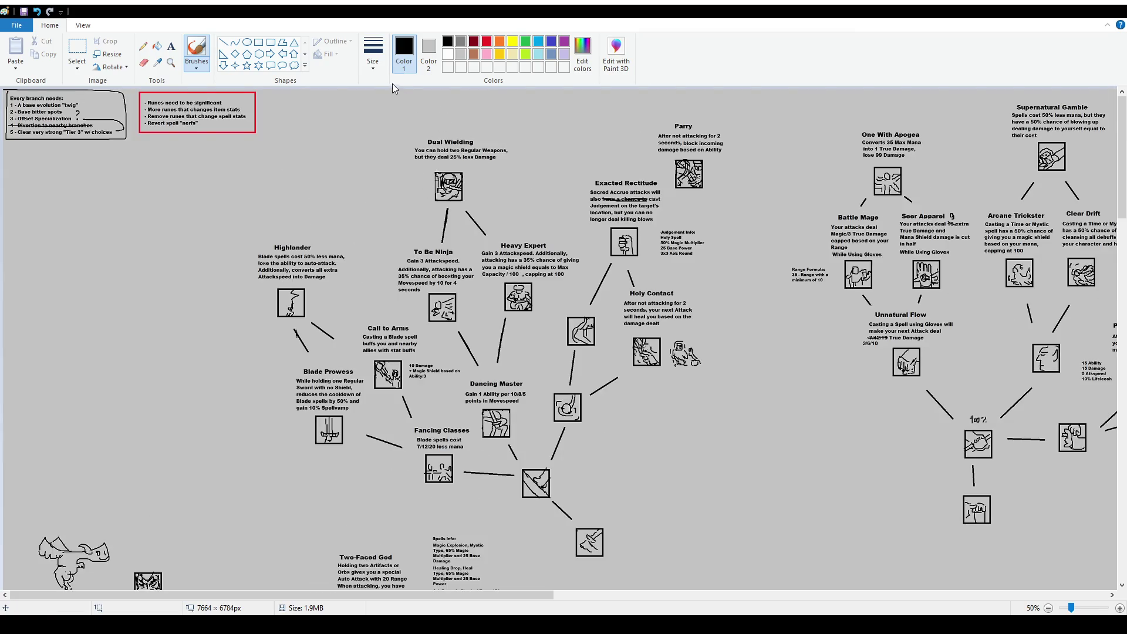
Sketch and undo a trial circle above Dual Wielding, then bring the top-left blank area into view
left_click_drag(389, 101, 404, 98)
key("ctrl+z")
left_click(172, 47)
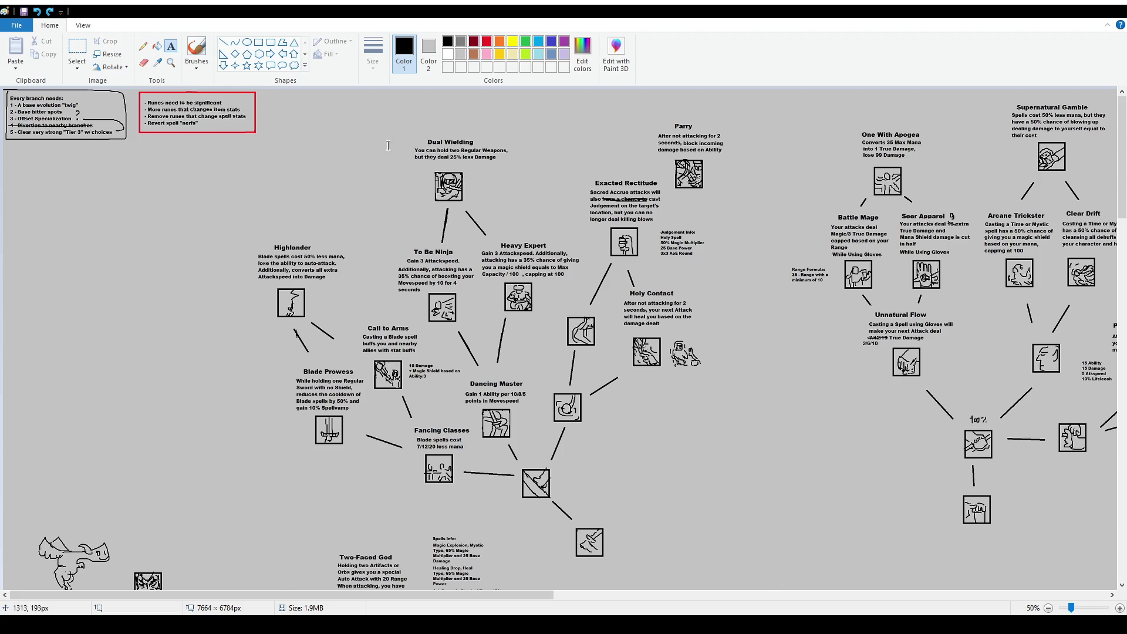
scroll(388, 145, "up", 1)
left_click_drag(146, 595, 253, 595)
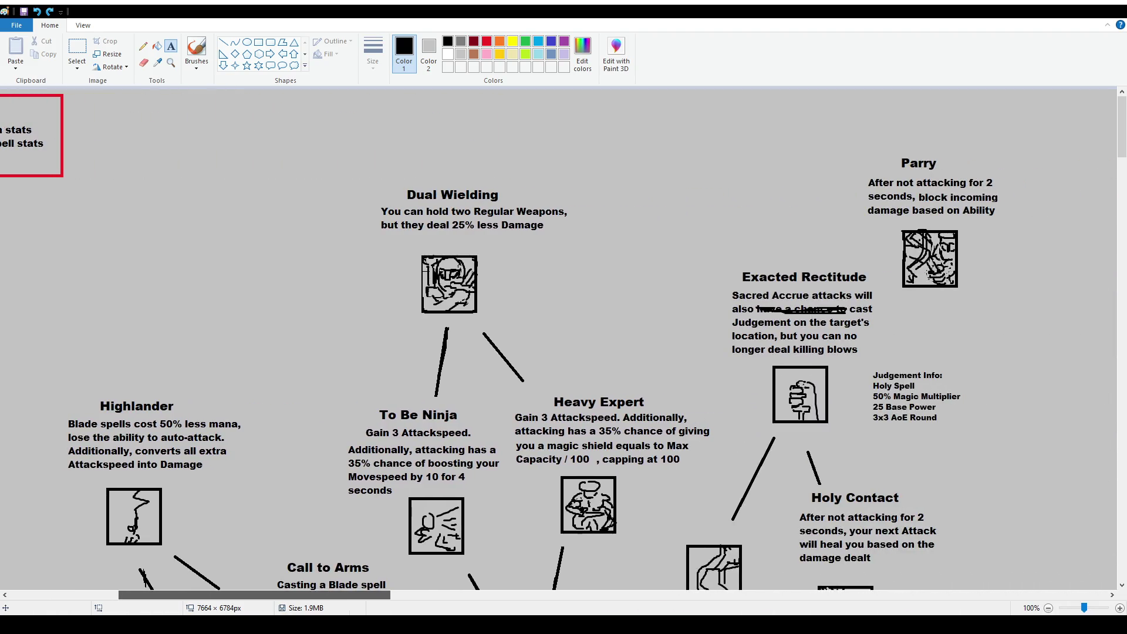
Create a text box in the top-left blank area with the title 'Krissaegrim' at size 16
left_click_drag(179, 116, 293, 165)
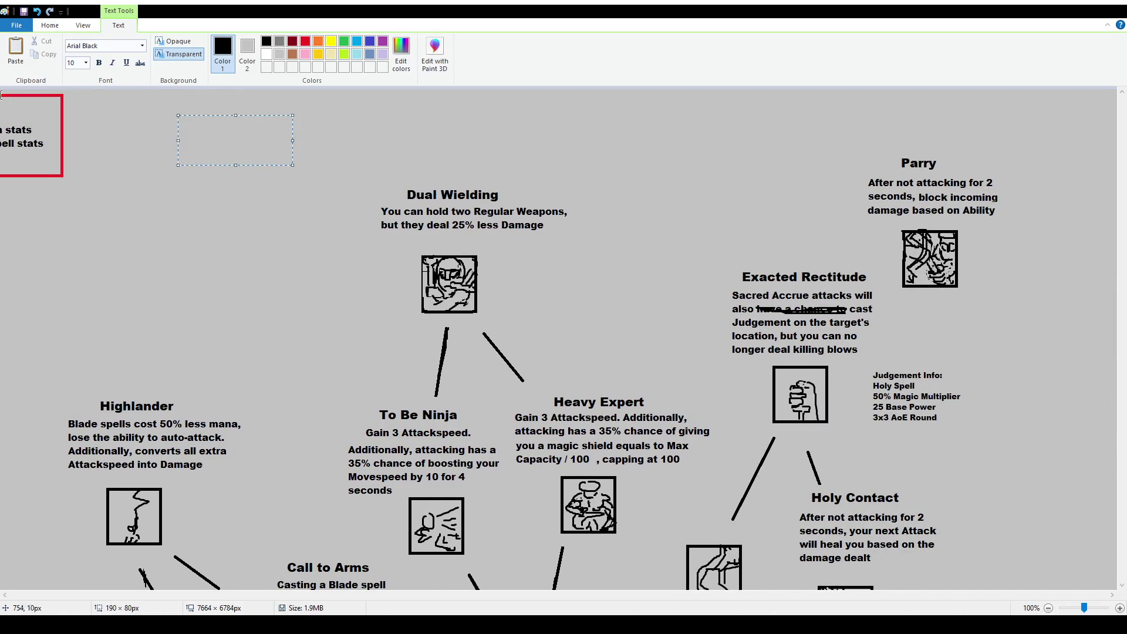
left_click(76, 63)
type("16")
key("Return")
type("Cris")
key("BackSpace")
key("BackSpace")
key("BackSpace")
type("Krissaegrim")
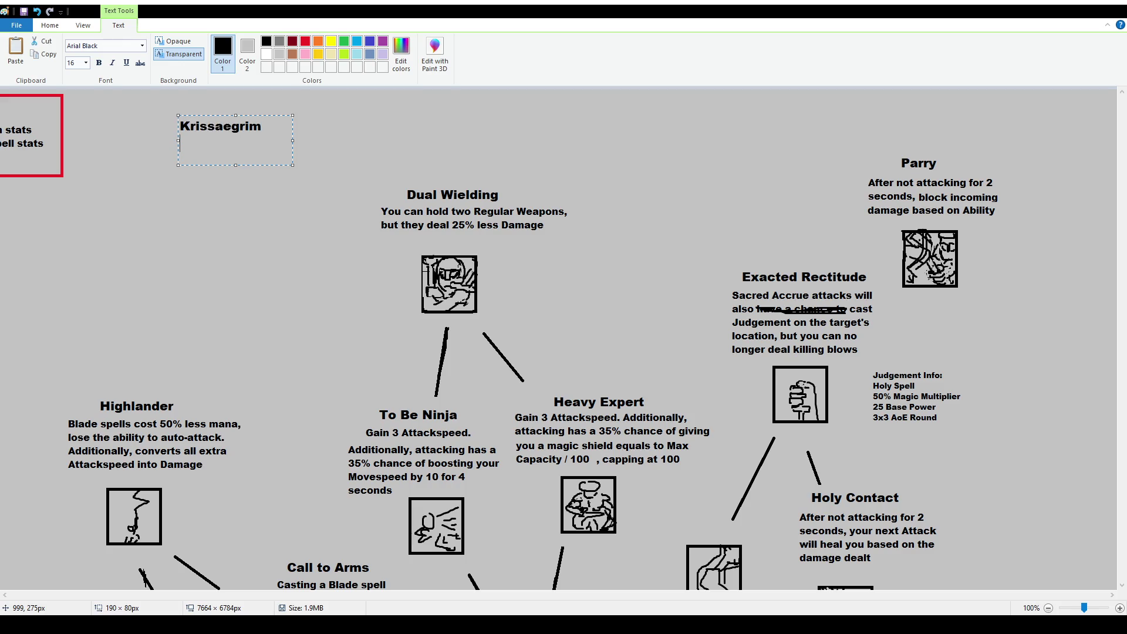
At size 12, begin the description: 'While Dual-Wielding, gain 25 Range and your Attacks'
left_click(73, 63)
type("12")
key("Return")
type("Your attacks are")
key("ctrl+shift+Left")
key("ctrl+shift+Left")
key("ctrl+shift+Left")
type("Gain 20 Range")
key("BackSpace")
key("BackSpace")
key("BackSpace")
key("BackSpace")
type("30 Range,")
type(" your attacks")
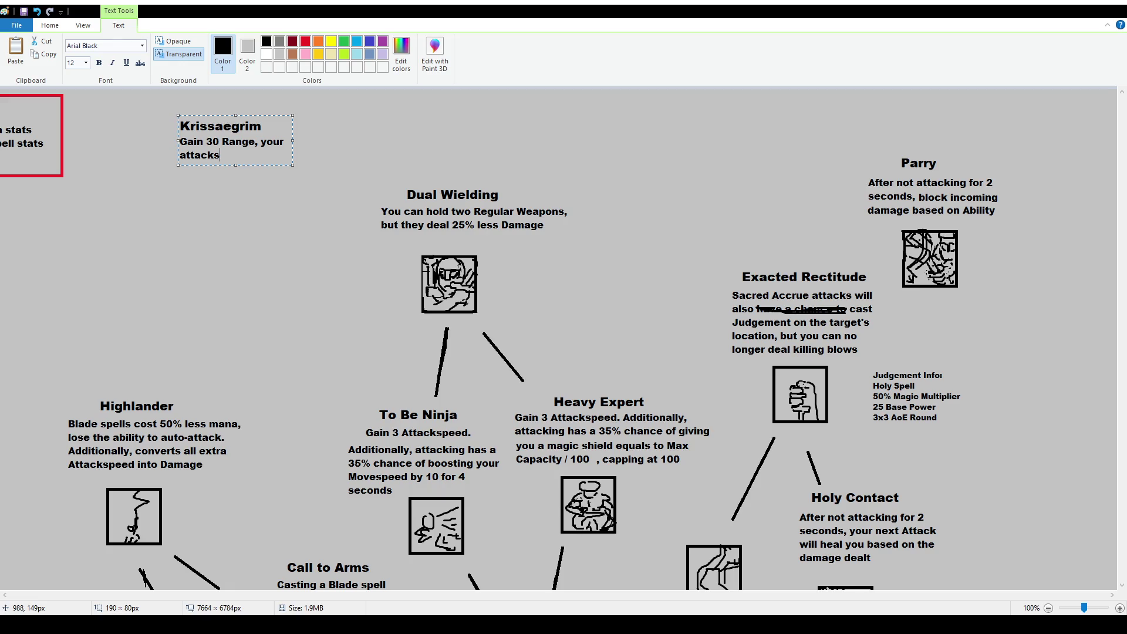
key("shift+Up")
key("shift+Left")
key("shift+Left")
key("shift+Left")
key("shift+Left")
key("shift+Left")
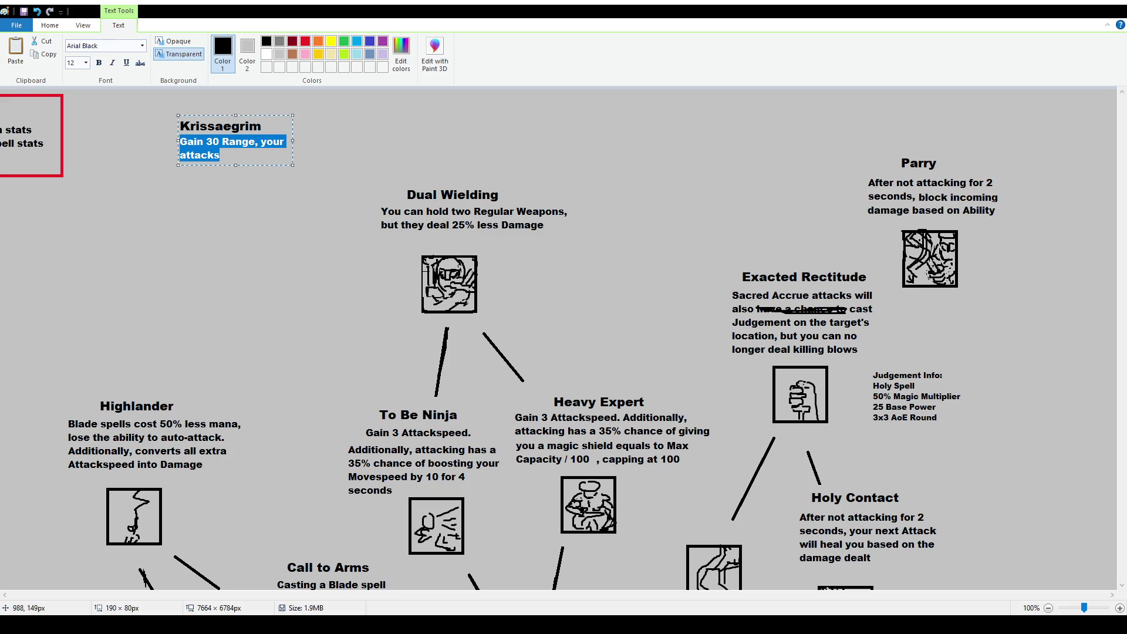
type("While Dual-Wieldi")
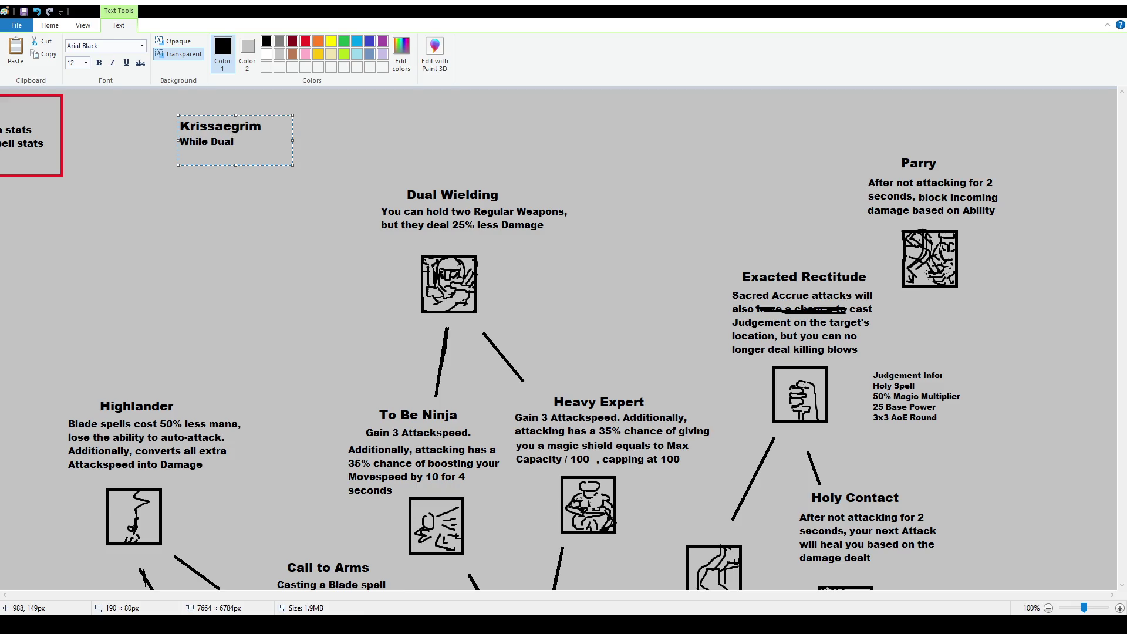
type("ng, gain ")
type("25 Range")
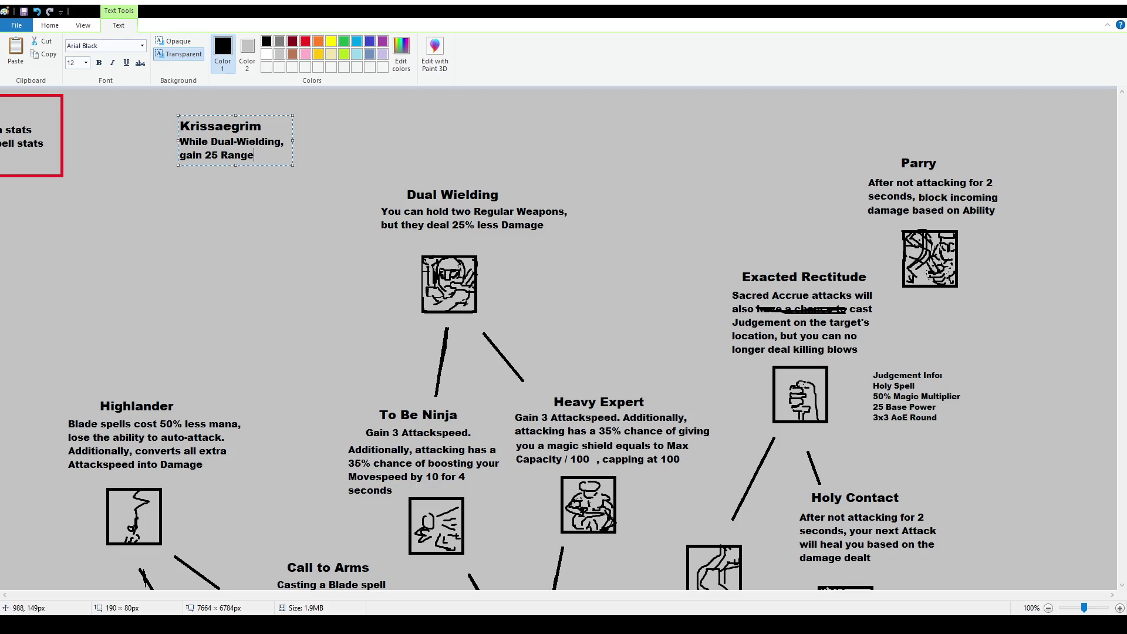
type(" and your att")
key("BackSpace")
key("BackSpace")
key("BackSpace")
type("Attacks")
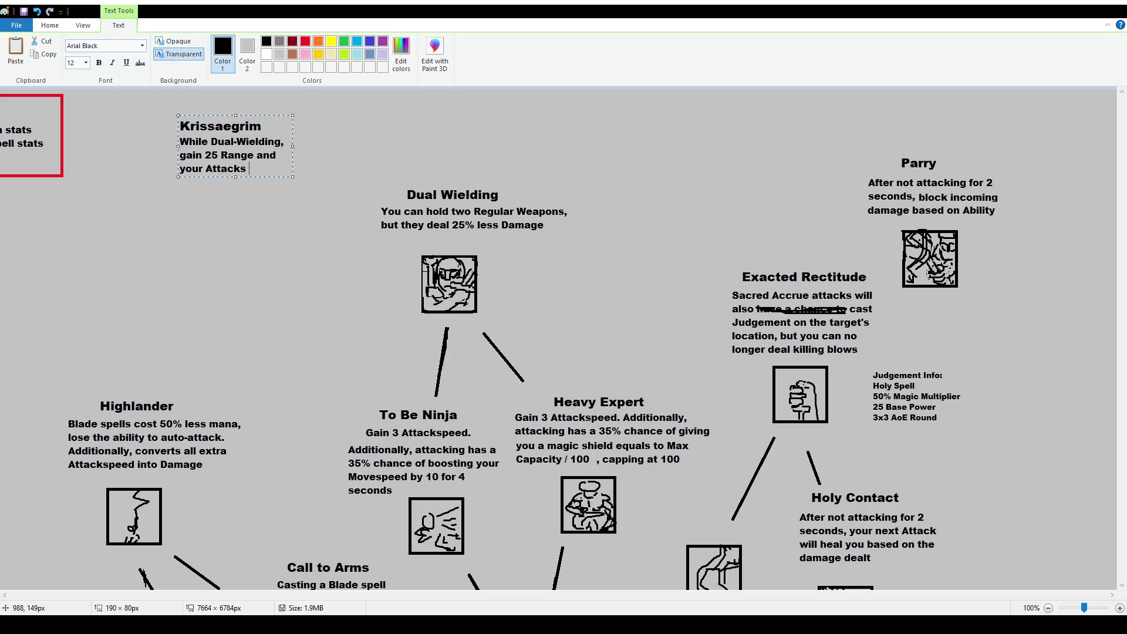
Complete the description with the True Damage and no-physical-Damage wording, then commit the text
key("shift+Up")
key("shift+Down")
key("shift+Up")
type("e, your attacks ar")
type(" True Damage b")
type("as")
key("BackSpace")
key("BackSpace")
key("BackSpace")
type("calculat")
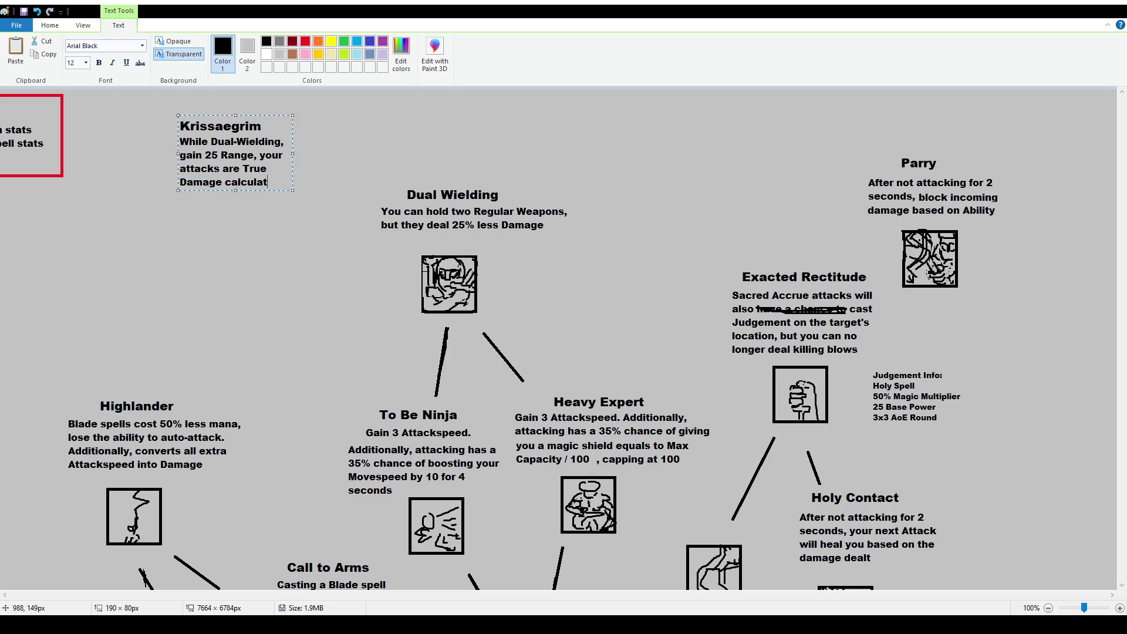
key("BackSpace")
type("ed from")
key("BackSpace")
key("BackSpace")
key("BackSpace")
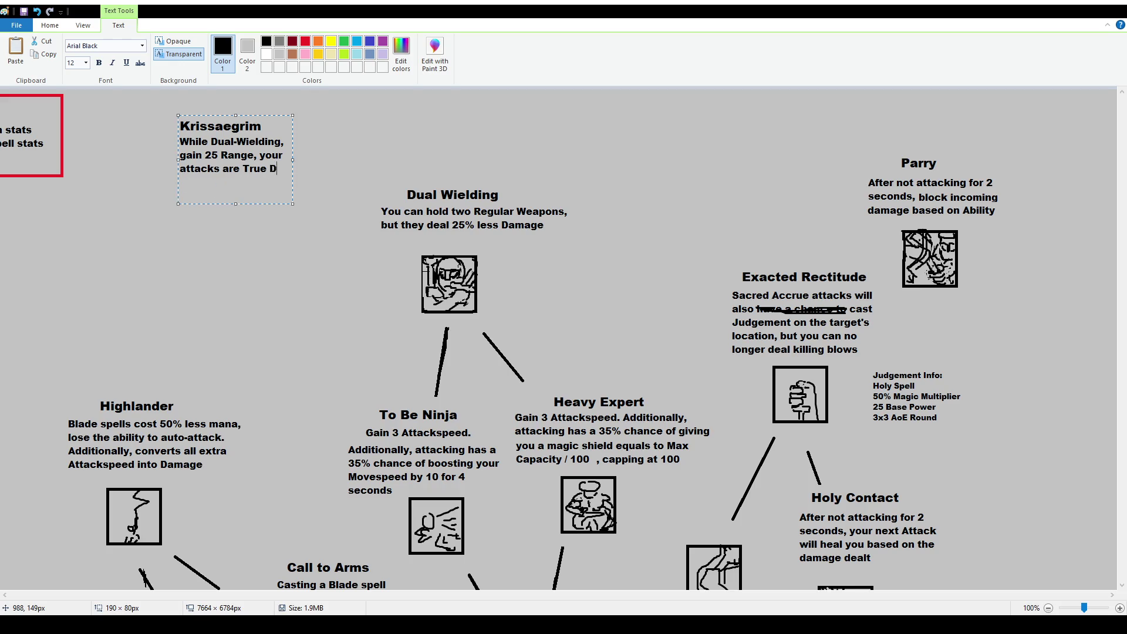
type("deal Damage/3")
type(" as True Damage")
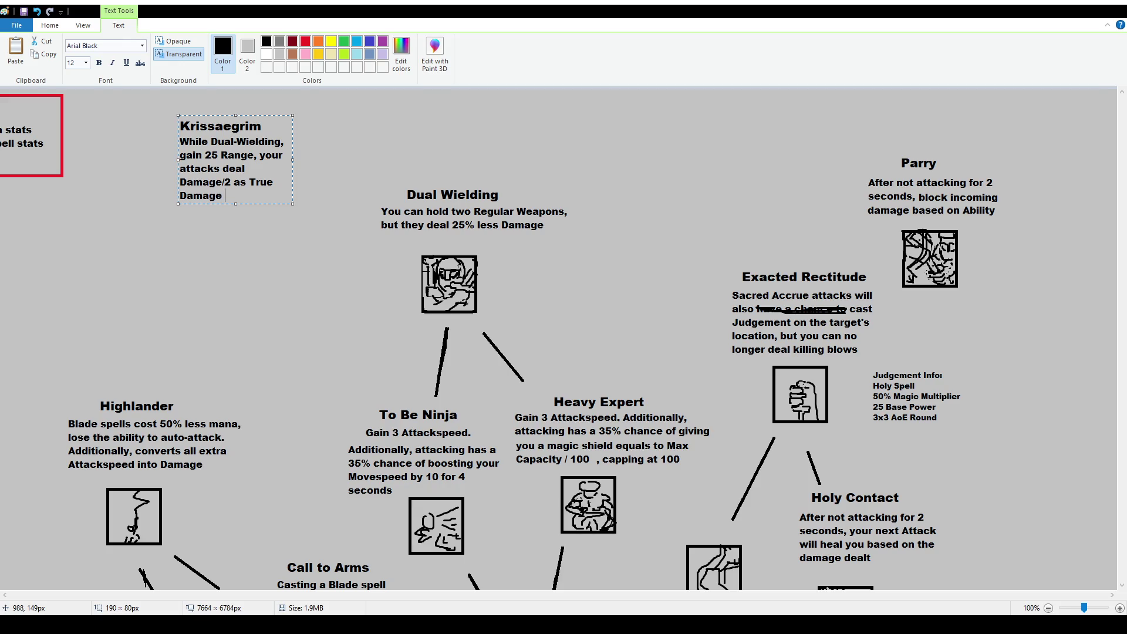
type("and no p")
type("physical")
type("Damage")
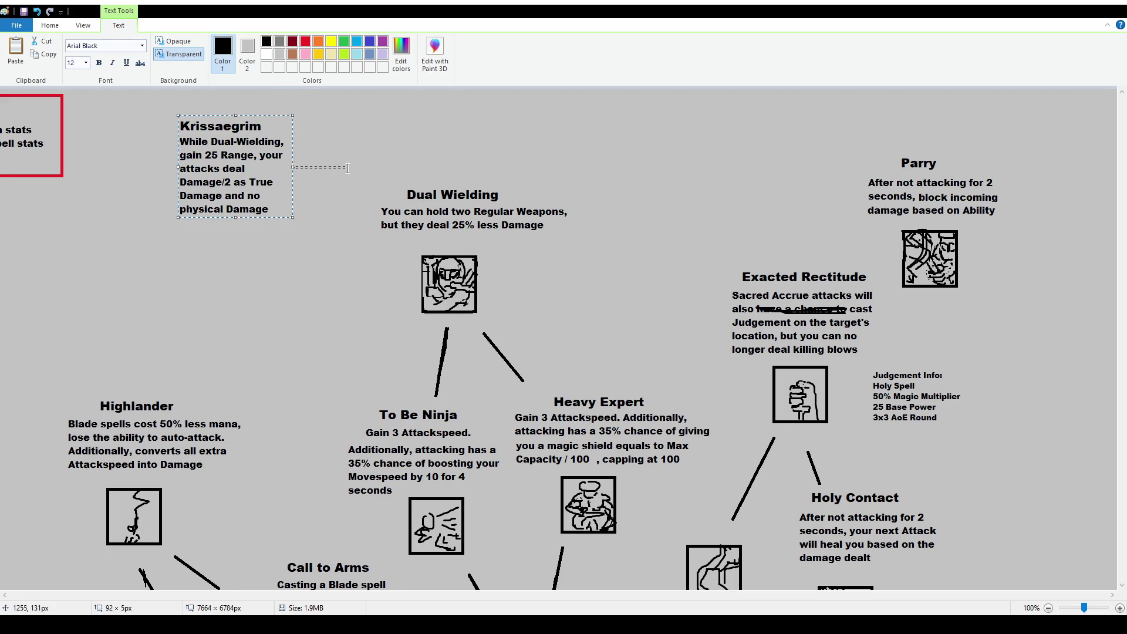
left_click(312, 167)
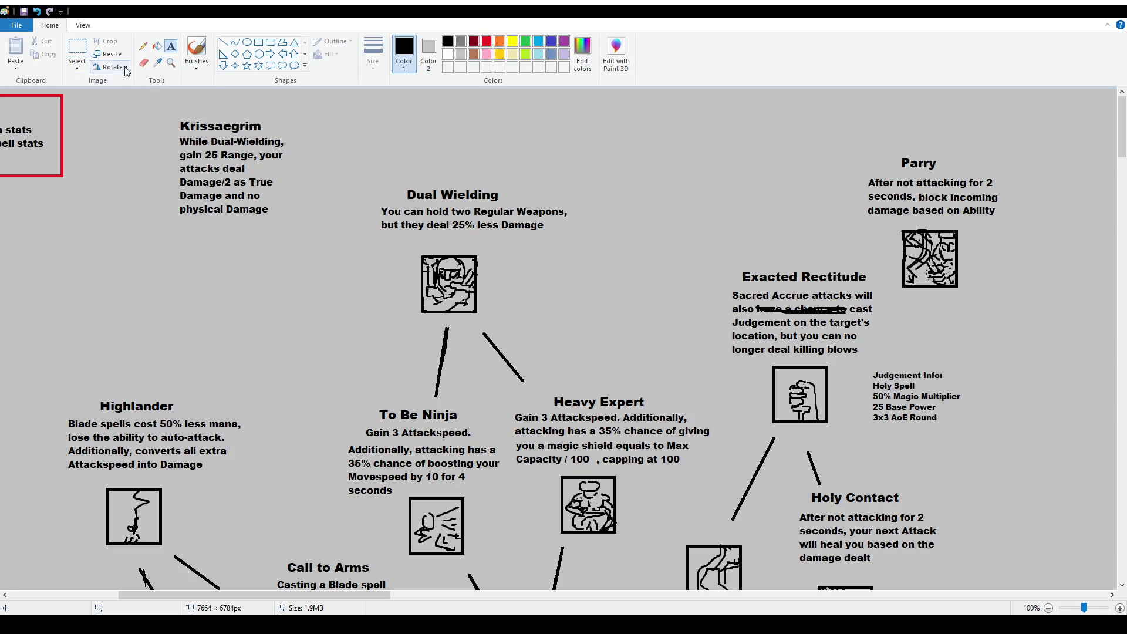
Nudge the Krissaegrim text block up slightly, then try a brush circle around it and undo it
left_click(78, 56)
mouse_move(170, 115)
left_mouse_down()
mouse_move(291, 226)
mouse_move(268, 192)
left_mouse_up()
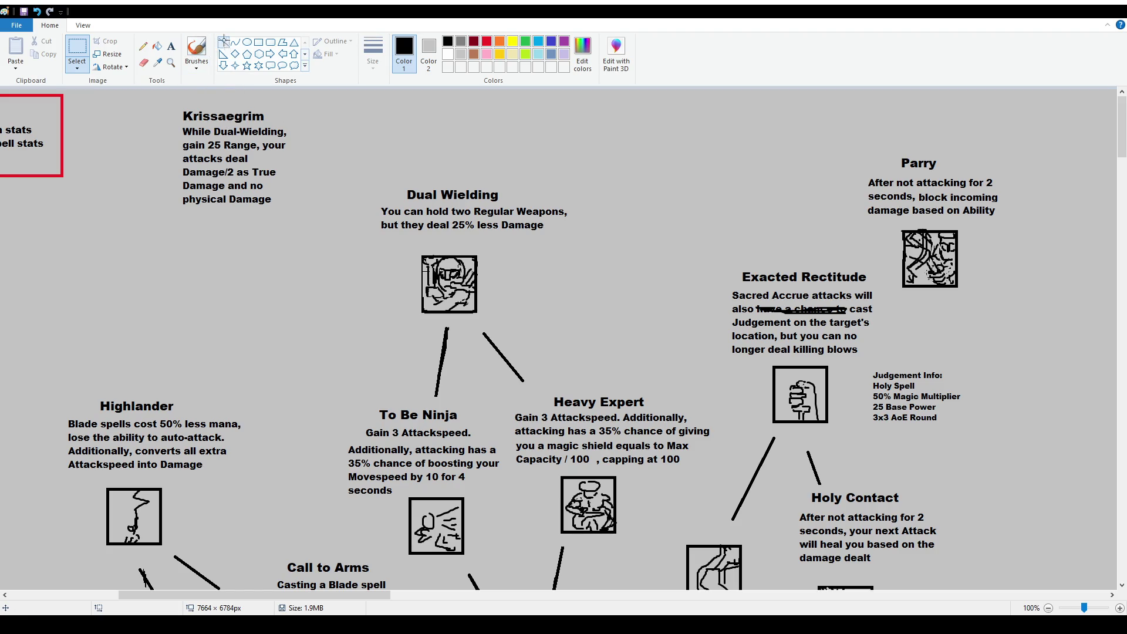
left_click(196, 50)
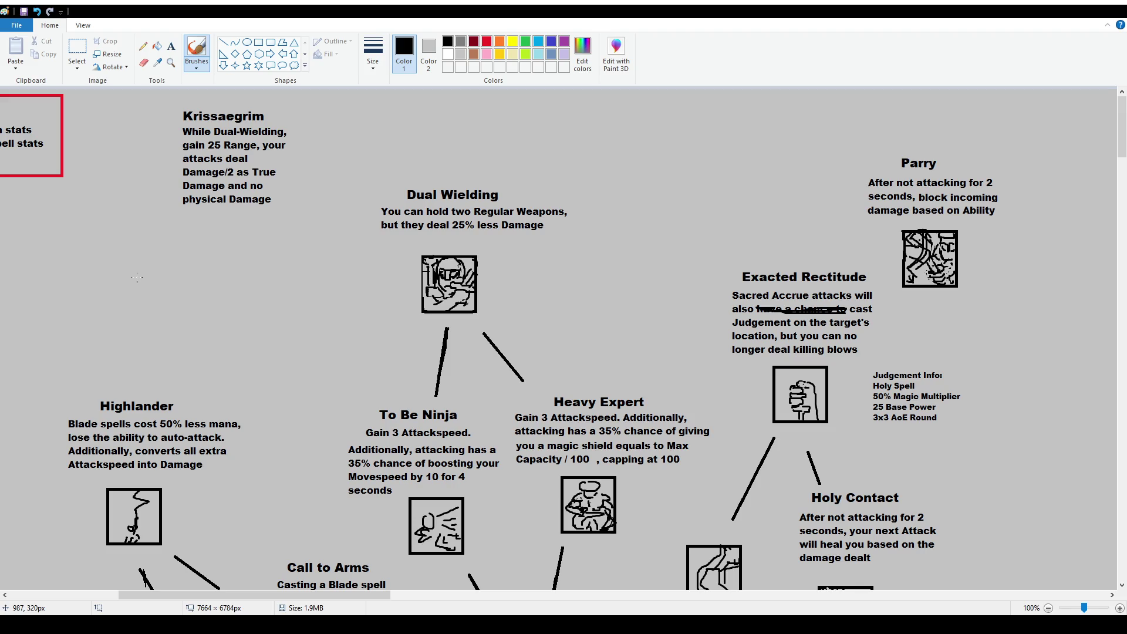
left_click(77, 48)
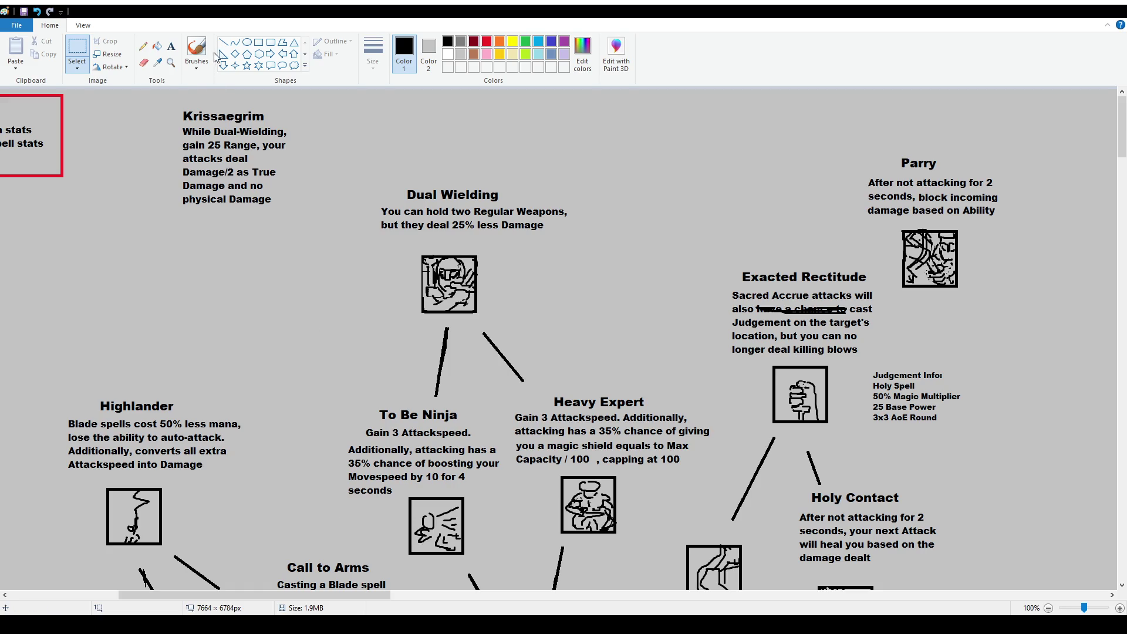
left_click(196, 49)
mouse_move(179, 100)
left_mouse_down()
mouse_move(316, 202)
mouse_move(158, 110)
left_mouse_up()
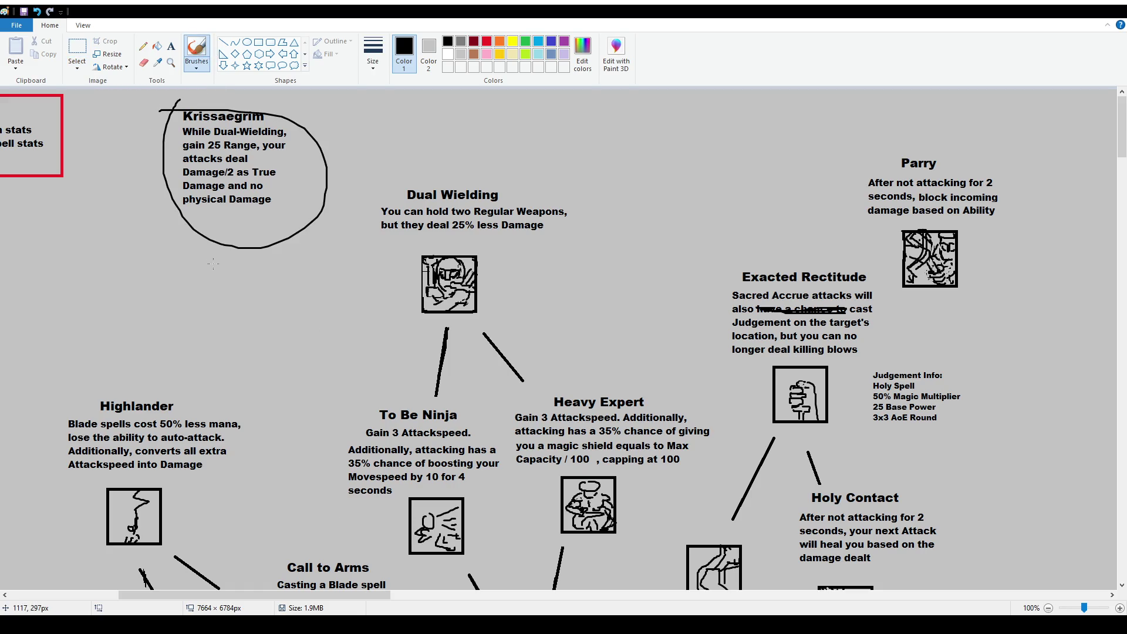
key("ctrl+z")
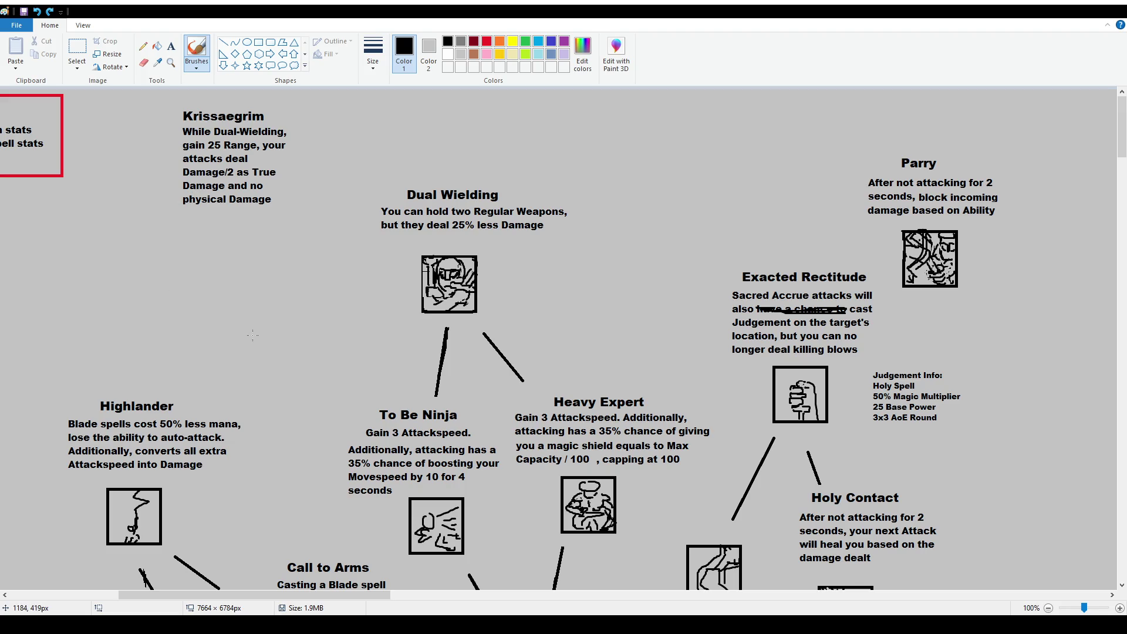
Drag the Krissaegrim text block into the tree beside the Parry rune
scroll(370, 285, "down", 1, "ctrl")
left_click(77, 50)
mouse_move(75, 91)
left_mouse_down()
mouse_move(149, 153)
mouse_move(468, 226)
mouse_move(553, 174)
left_mouse_up()
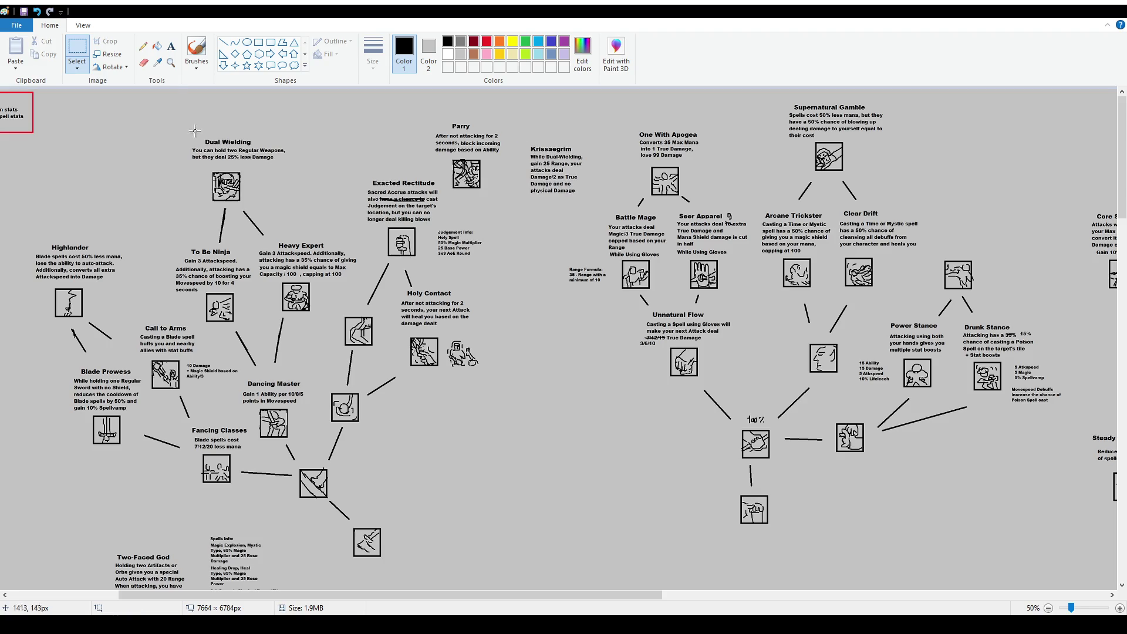
Fix the moved Krissaegrim text in place and undo the trial circles and box strokes drawn around it
left_click(202, 59)
mouse_move(198, 135)
left_mouse_down()
mouse_move(178, 146)
mouse_move(230, 109)
mouse_move(205, 123)
left_mouse_up()
mouse_move(648, 114)
left_mouse_down()
mouse_move(619, 176)
mouse_move(667, 111)
left_mouse_up()
key("ctrl+z")
key("ctrl+z")
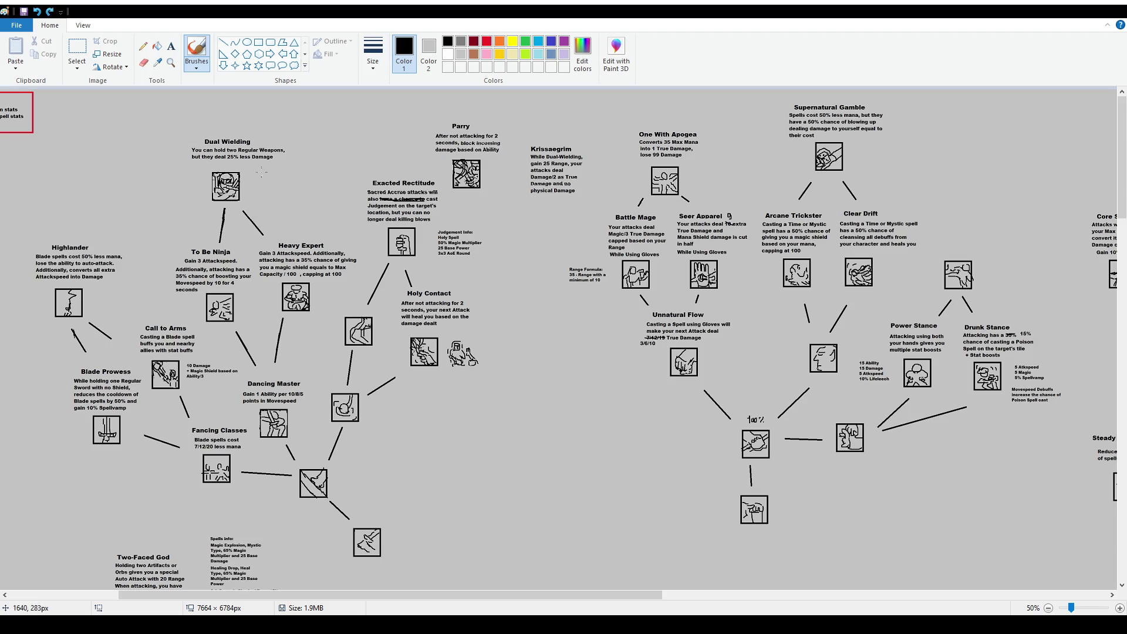
left_click_drag(262, 113, 253, 130)
key("ctrl+z")
key("ctrl+z")
key("ctrl+z")
mouse_move(520, 130)
left_mouse_down()
mouse_move(518, 204)
mouse_move(611, 123)
mouse_move(531, 126)
left_mouse_up()
key("ctrl+z")
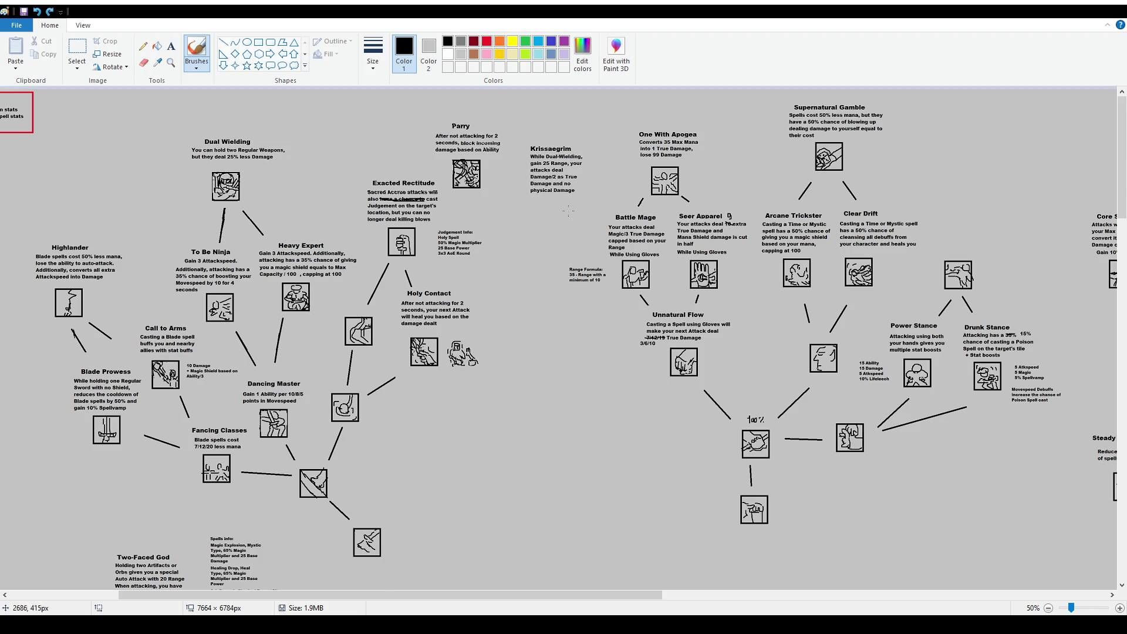
Select and copy an empty icon square from a blank area of the tree
scroll(662, 453, "up", 2)
scroll(631, 444, "down", 1)
left_click_drag(276, 595, 414, 595)
scroll(841, 313, "down", 5)
scroll(841, 313, "down", 1)
scroll(532, 270, "down", 3)
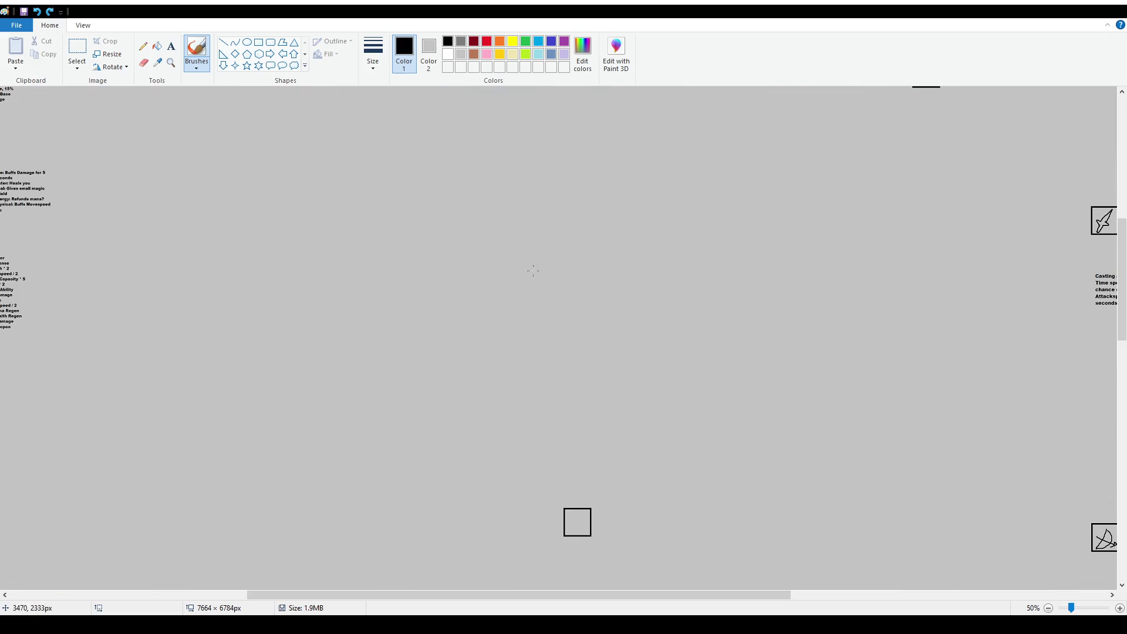
left_click(78, 52)
left_click_drag(552, 502, 604, 543)
key("ctrl+c")
Paste the empty square and place it beside the Krissaegrim entry
scroll(480, 374, "up", 10)
key("ctrl+v")
mouse_move(38, 119)
left_mouse_down()
mouse_move(283, 241)
mouse_move(297, 227)
left_mouse_up()
left_click(398, 201)
scroll(332, 197, "up", 1, "ctrl")
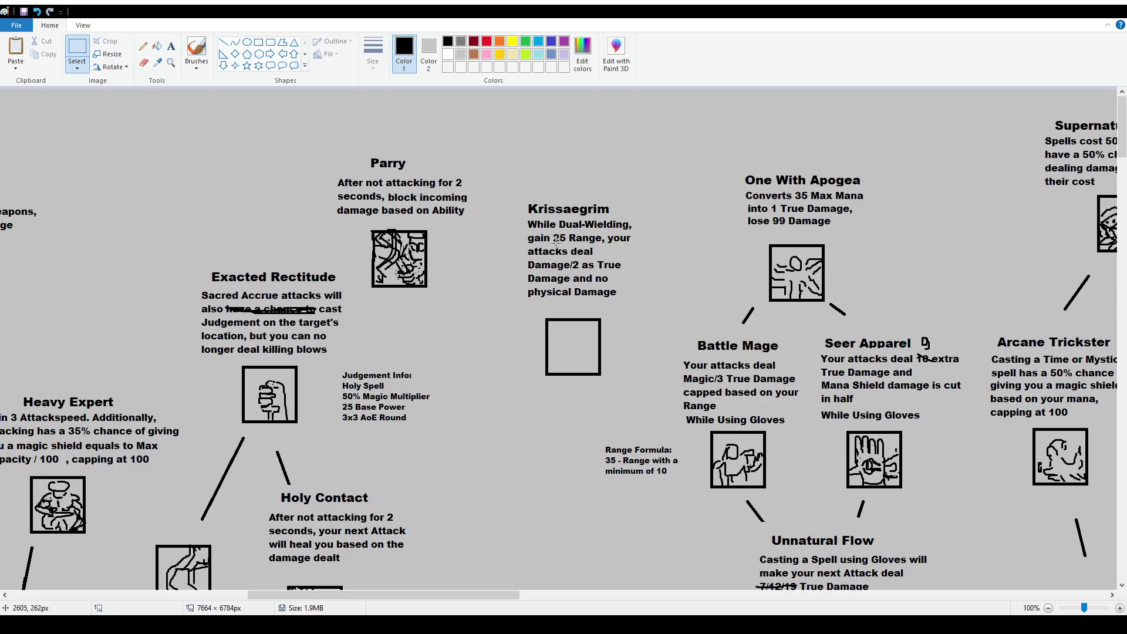
Raise the Krissaegrim text and write '(Requires One with Apogea and Dual-Wielding)' in a widened box below the description
mouse_move(521, 192)
left_mouse_down()
mouse_move(639, 300)
mouse_move(611, 222)
left_mouse_up()
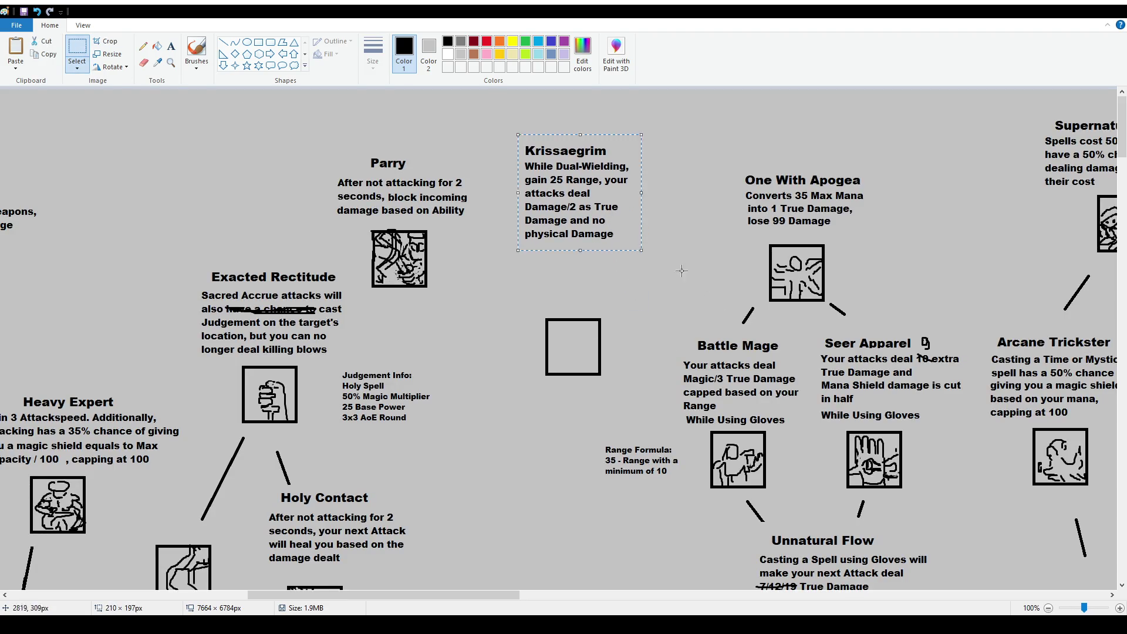
left_click(171, 46)
left_click(517, 252)
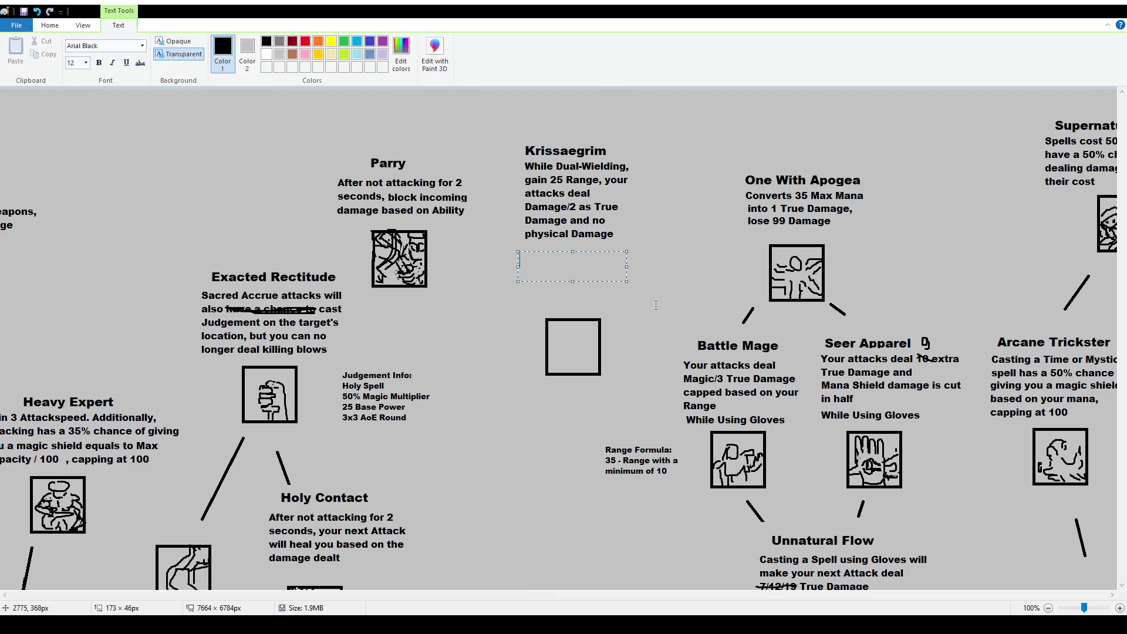
type("(Requires One")
type(" with Apogea and Dual-Wielding")
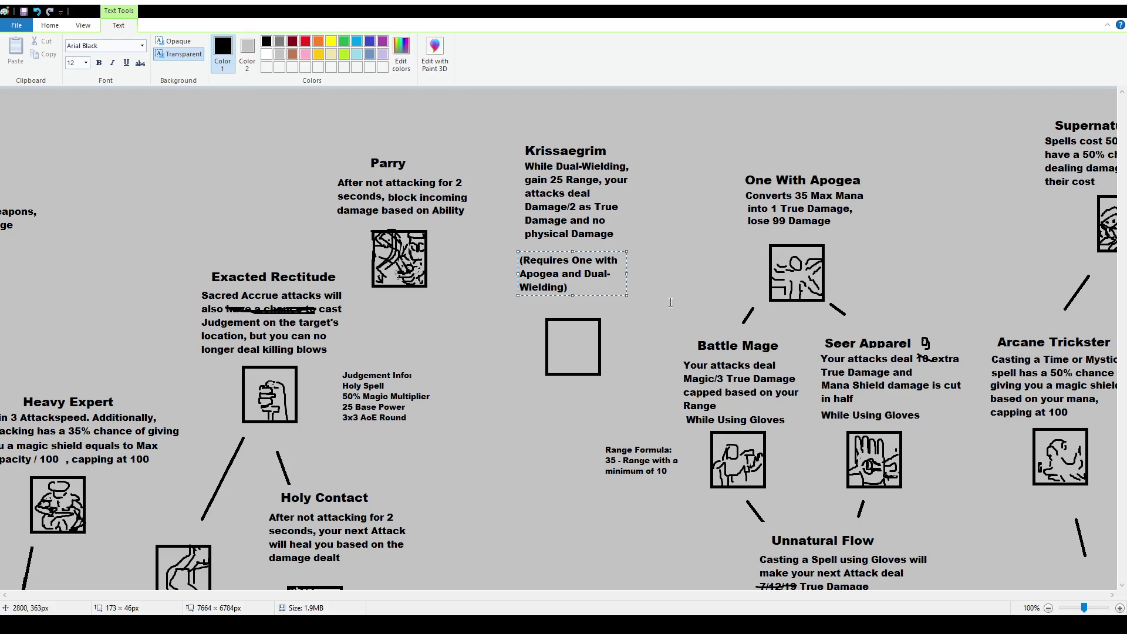
mouse_move(627, 273)
left_mouse_down()
mouse_move(685, 275)
mouse_move(668, 273)
left_mouse_up()
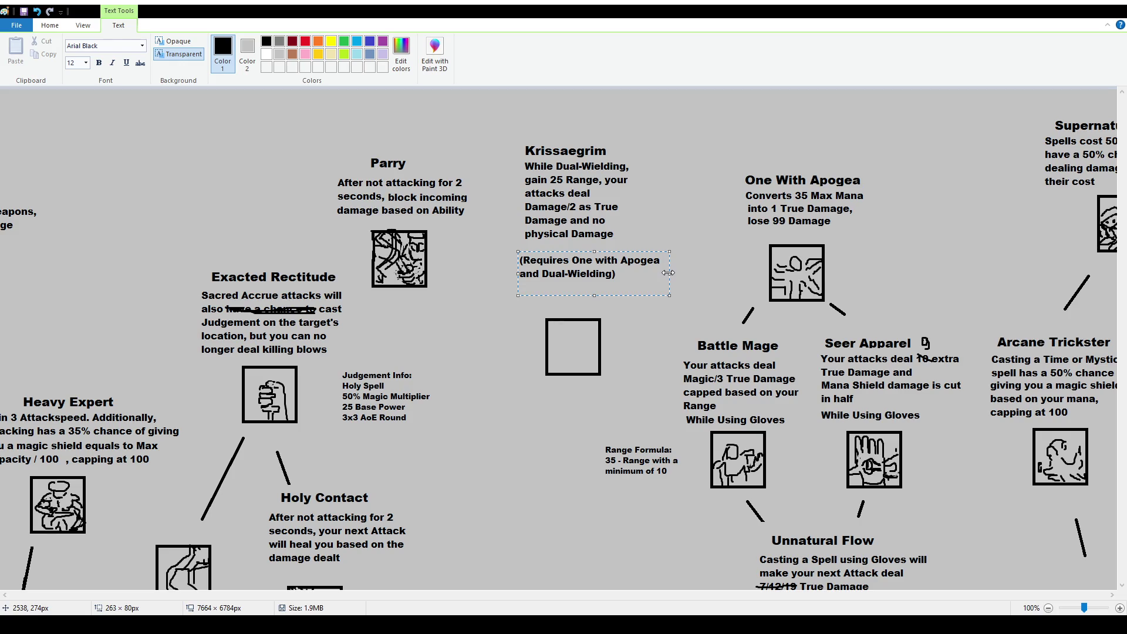
left_click(378, 114)
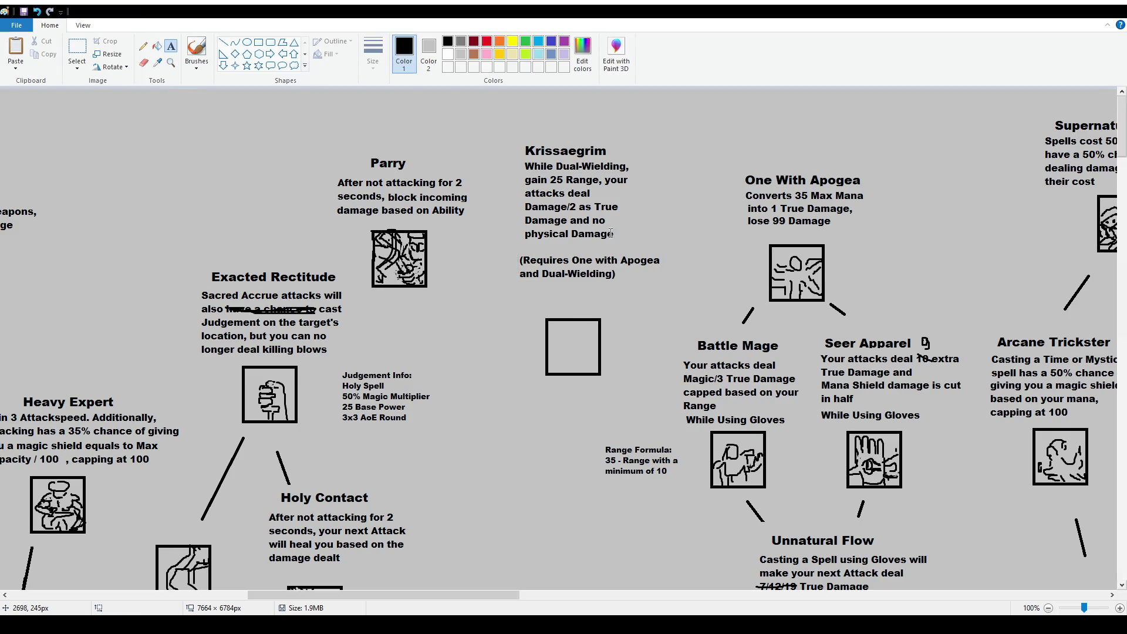
Write the replacement description (25 Range, Damage/3 as True Damage, no physical damage) in a new wrapped text box
left_click_drag(452, 96, 641, 133)
type("While")
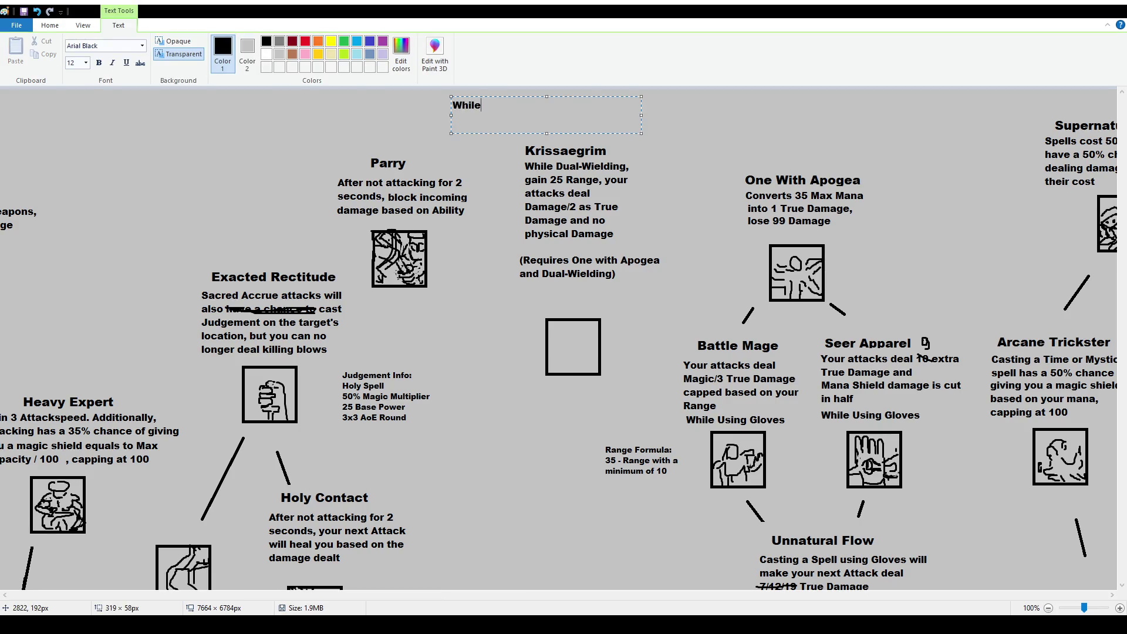
type(" Dual-Wielding, gain 5")
key("BackSpace")
type("25 Range, ")
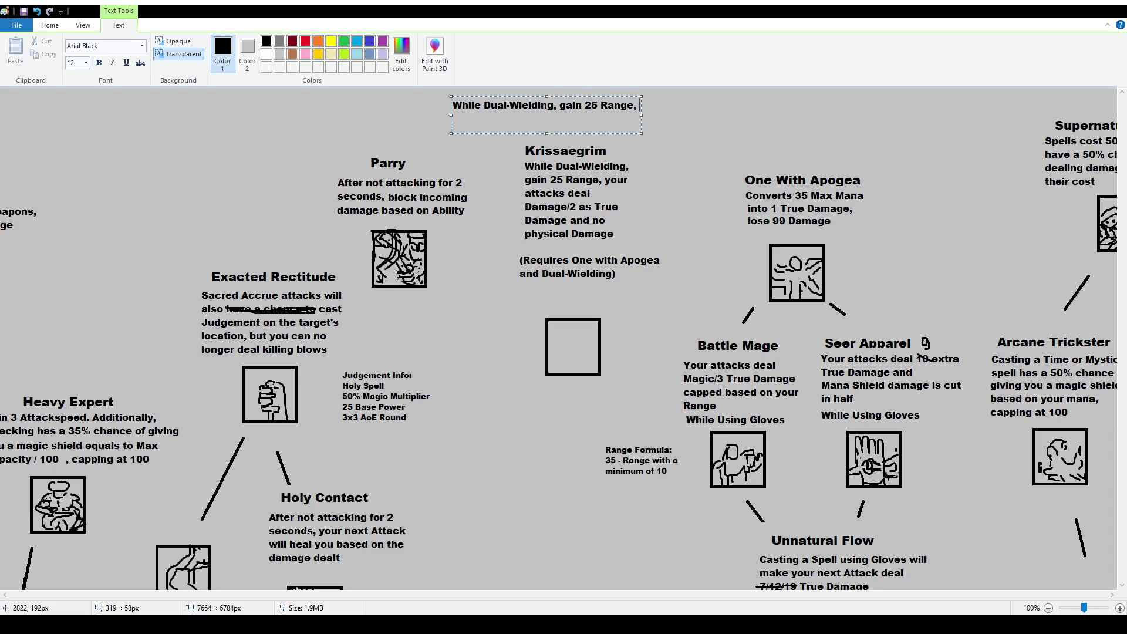
type("your attacks deal Da")
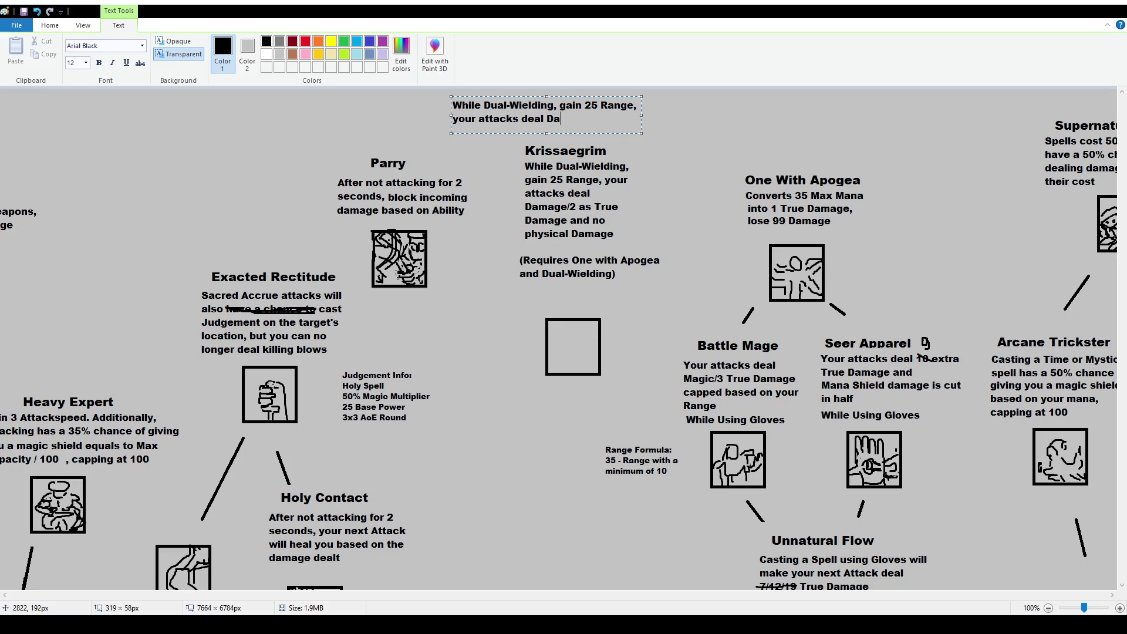
type("mage/3 as ")
type("True Damage and no ")
type("physical dama")
type("ge")
mouse_move(591, 95)
left_mouse_down()
mouse_move(594, 173)
mouse_move(569, 393)
mouse_move(517, 402)
mouse_move(293, 91)
mouse_move(245, 119)
left_mouse_up()
left_click_drag(297, 149, 274, 150)
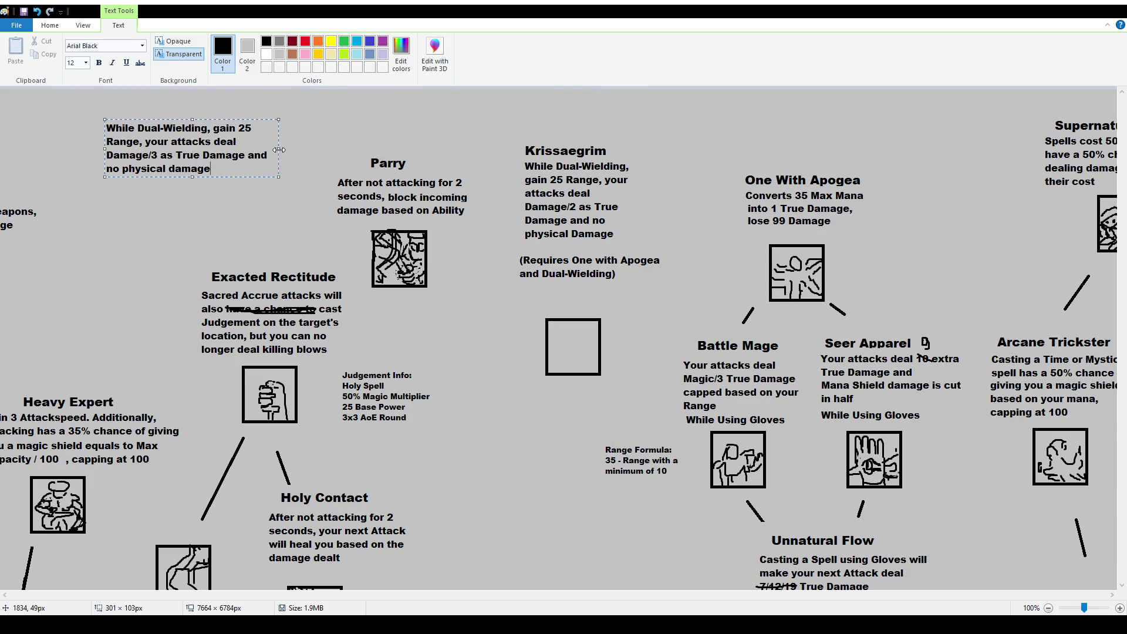
left_click(176, 105)
Delete the old description and move the new text beneath the Krissaegrim heading
left_click(77, 48)
left_click_drag(516, 159, 643, 241)
key("Delete")
mouse_move(97, 119)
left_mouse_down()
mouse_move(287, 180)
mouse_move(633, 201)
left_mouse_up()
left_click(502, 149)
mouse_move(499, 141)
left_mouse_down()
mouse_move(684, 233)
mouse_move(656, 222)
mouse_move(654, 235)
left_mouse_up()
left_click(197, 50)
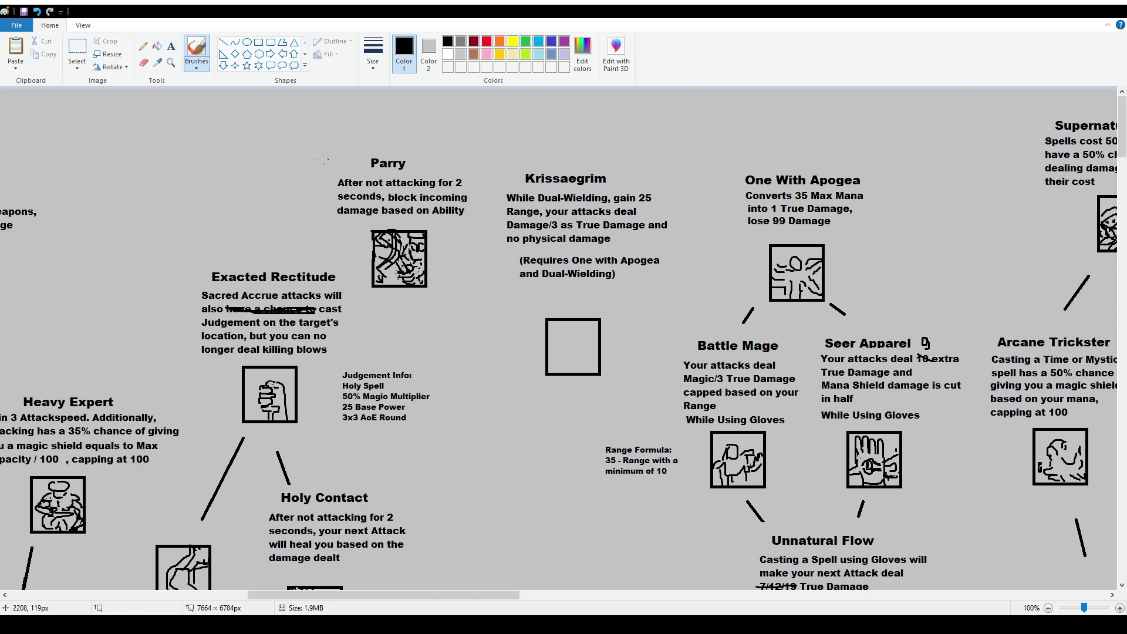
Draw curved blade-like brush strokes in the Krissaegrim square, undoing one and adding a dark mark
left_click_drag(548, 353, 589, 324)
mouse_move(547, 359)
left_mouse_down()
mouse_move(588, 352)
mouse_move(573, 359)
mouse_move(590, 339)
left_mouse_up()
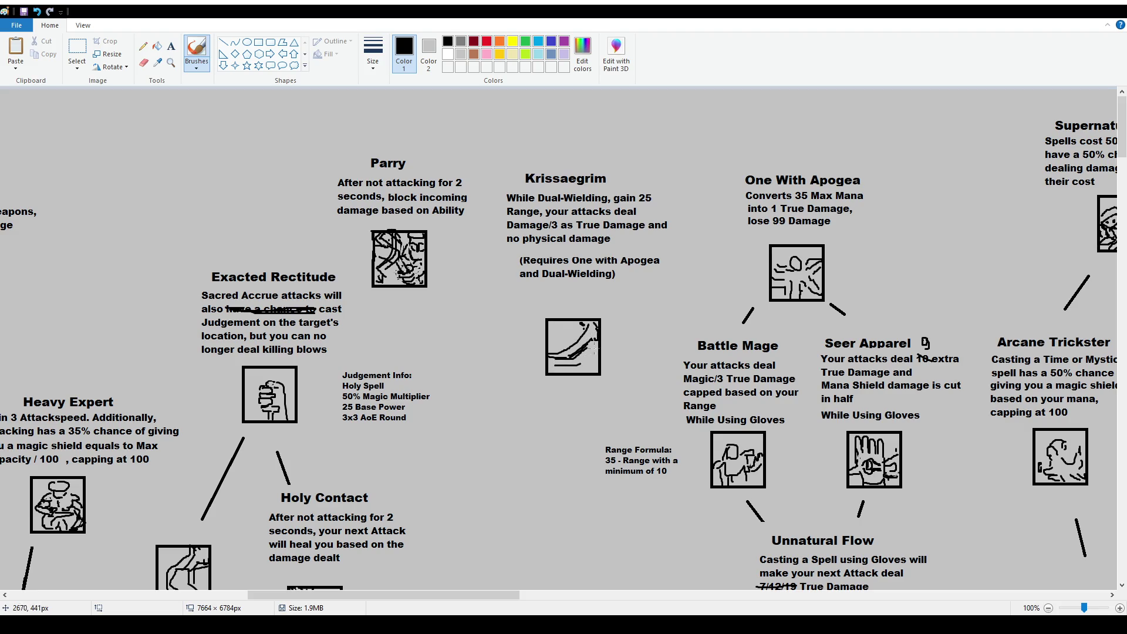
mouse_move(577, 366)
left_mouse_down()
mouse_move(598, 345)
mouse_move(552, 368)
mouse_move(593, 331)
left_mouse_up()
key("ctrl+z")
left_click_drag(559, 339, 573, 331)
left_click(77, 47)
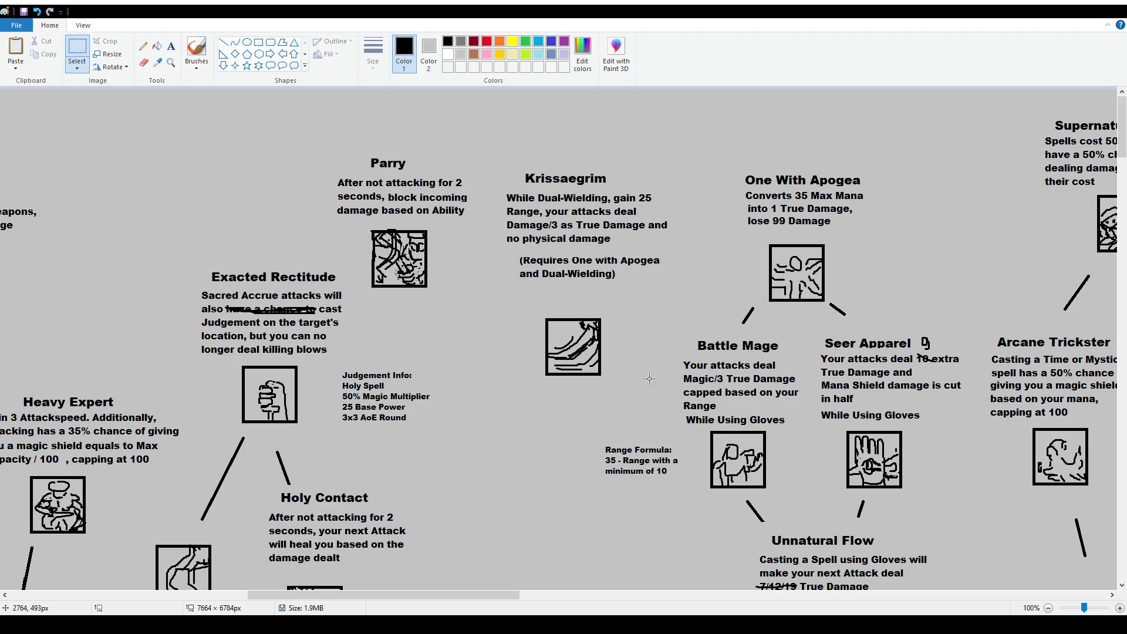
Select the Krissaegrim blade icon and move it up slightly
left_click_drag(537, 312, 611, 379)
left_click_drag(605, 318, 599, 295)
left_click(659, 312)
Select the whole Krissaegrim entry with its icon and move it lower down the tree
mouse_move(491, 169)
left_mouse_down()
mouse_move(644, 364)
mouse_move(668, 367)
left_mouse_up()
scroll(524, 245, "down", 1, "ctrl")
left_click_drag(251, 127, 340, 229)
mouse_move(311, 194)
left_mouse_down()
mouse_move(317, 448)
mouse_move(301, 459)
left_mouse_up()
left_click(508, 477)
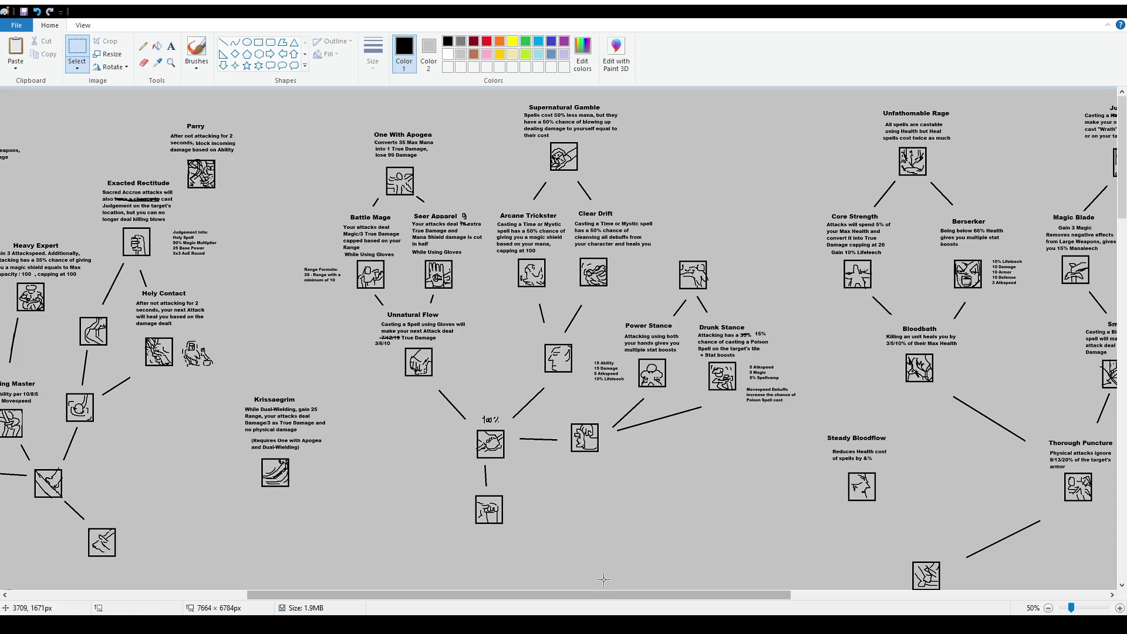
Move the Steady Bloodflow node up and further to the right
scroll(509, 477, "left", 5)
scroll(507, 478, "down", 5)
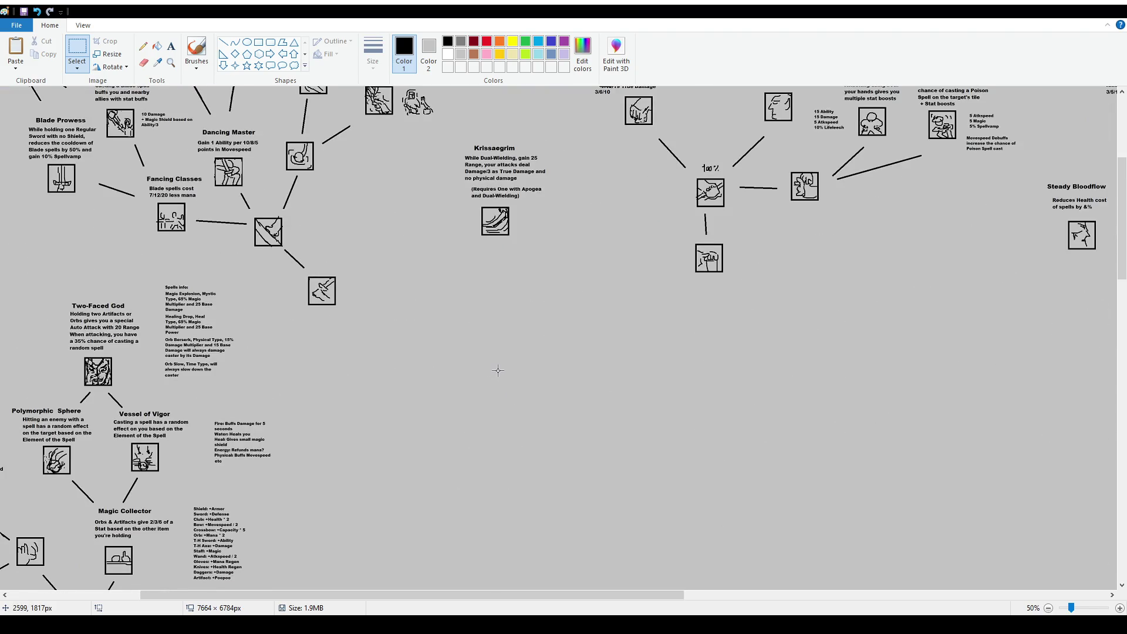
scroll(433, 340, "up", 3)
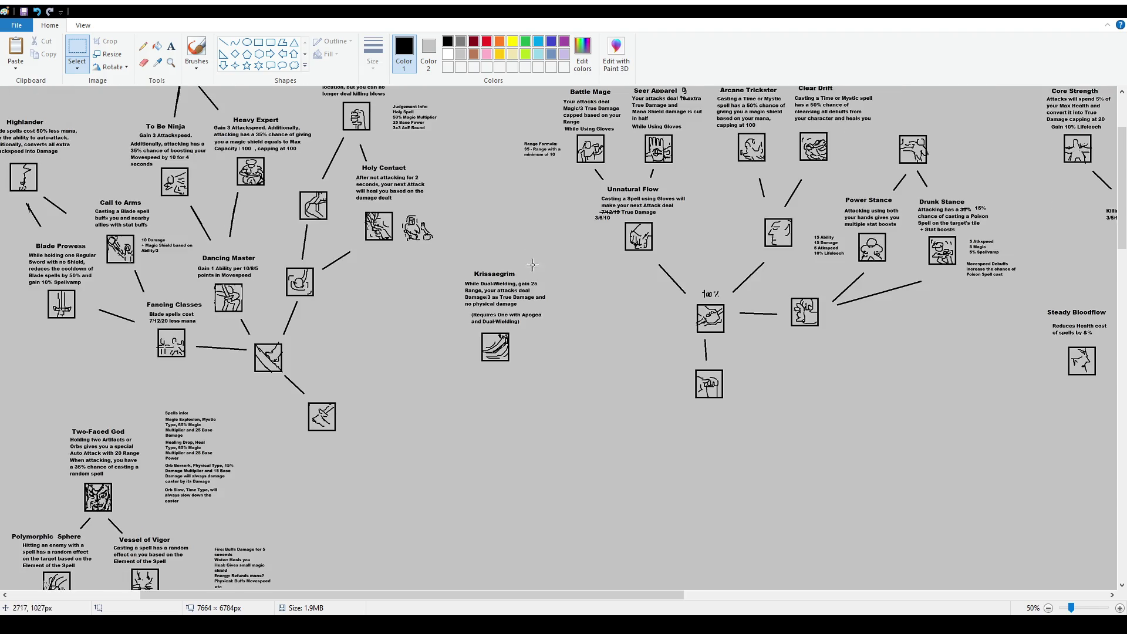
left_click_drag(664, 594, 798, 601)
scroll(843, 307, "down", 3)
scroll(845, 295, "up", 3)
scroll(782, 270, "down", 1, "ctrl")
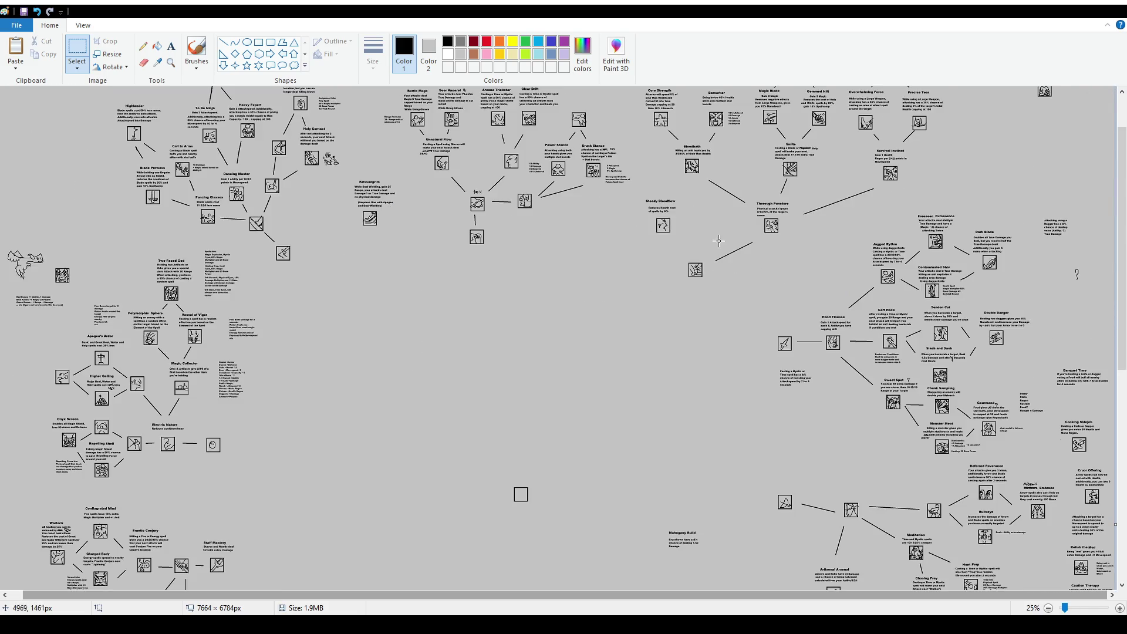
scroll(712, 241, "up", 2)
mouse_move(640, 256)
left_mouse_down()
mouse_move(685, 301)
mouse_move(1049, 203)
left_mouse_up()
left_click(540, 327)
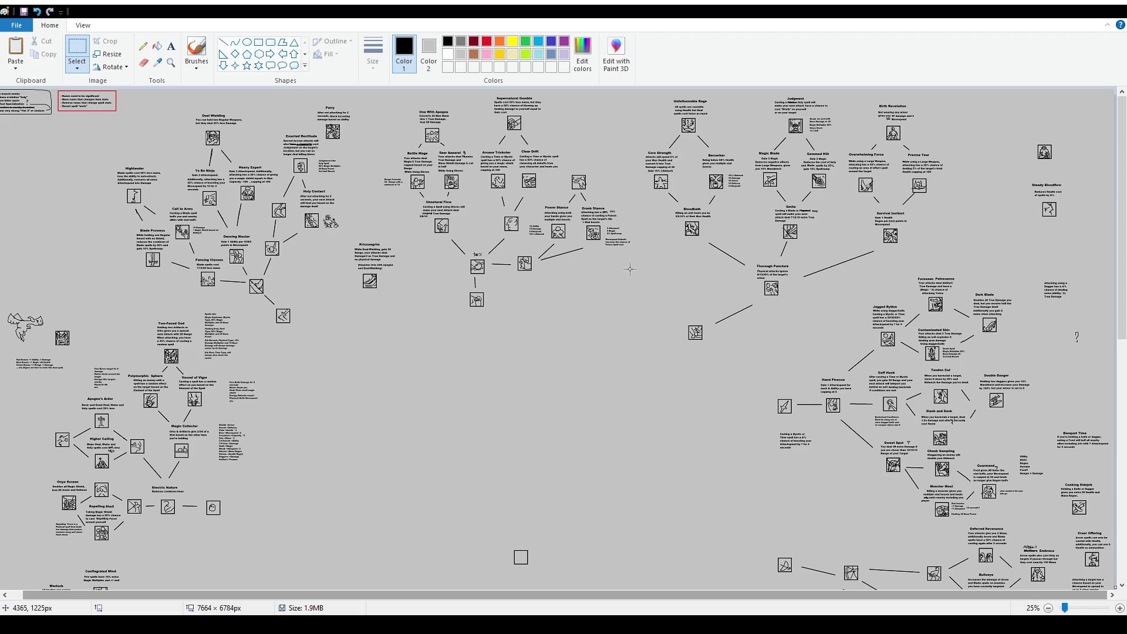
Select the Krissaegrim requirement note and nudge it slightly to the left
scroll(620, 368, "up", 1, "ctrl")
scroll(703, 392, "down", 2)
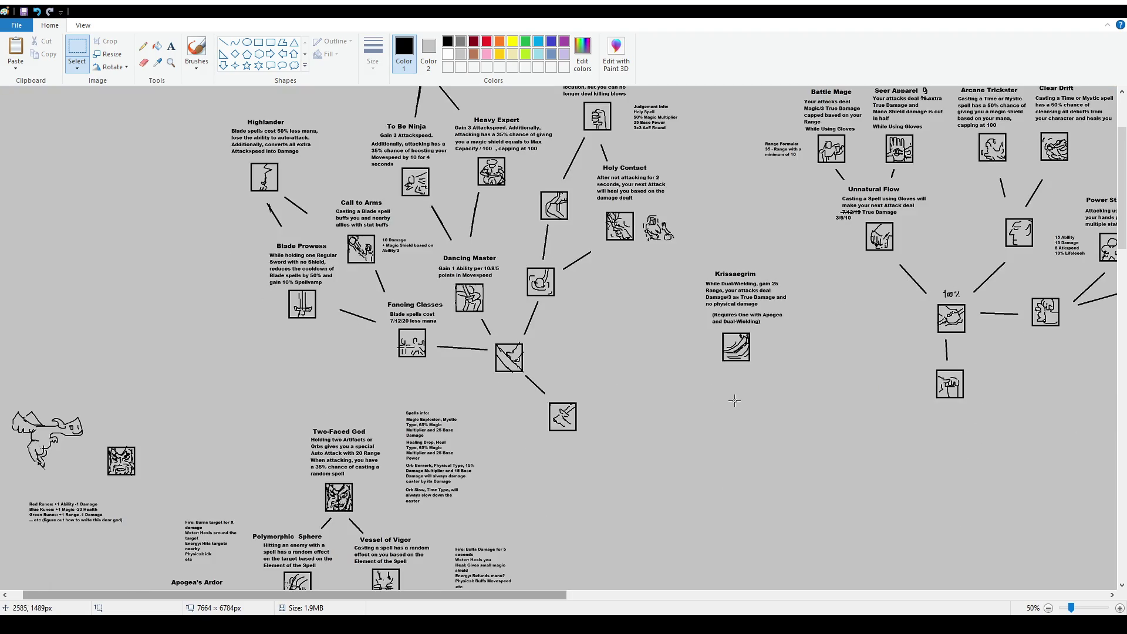
scroll(789, 336, "up", 1, "ctrl")
scroll(750, 466, "down", 2)
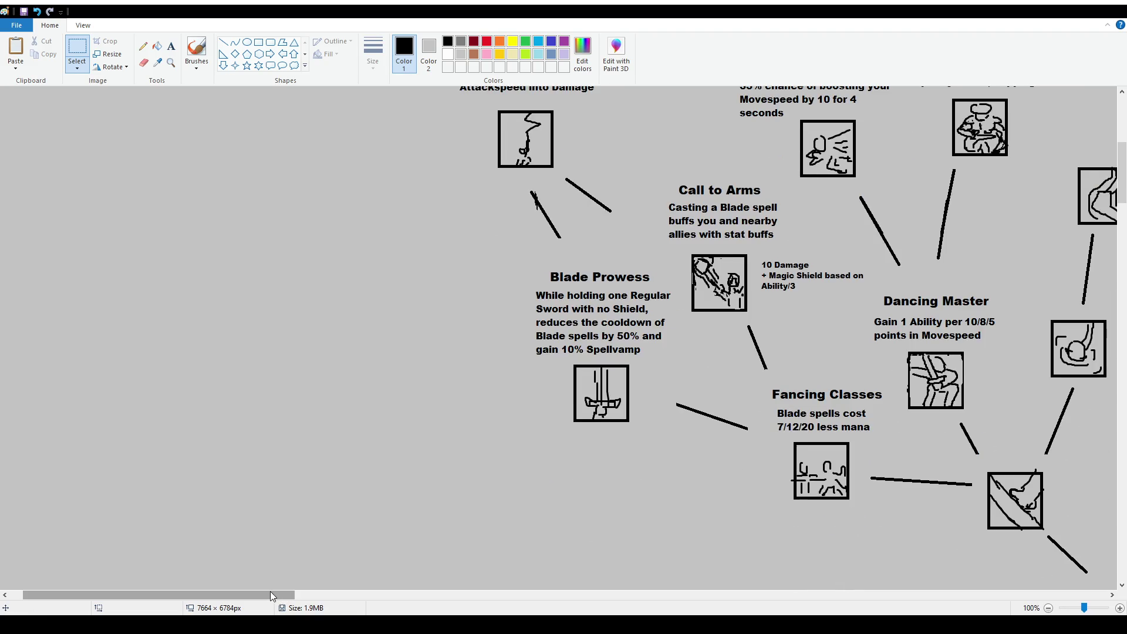
left_click_drag(270, 591, 531, 595)
left_click_drag(344, 408, 510, 441)
left_click_drag(492, 434, 481, 434)
left_click(483, 475)
scroll(405, 370, "down", 1, "ctrl")
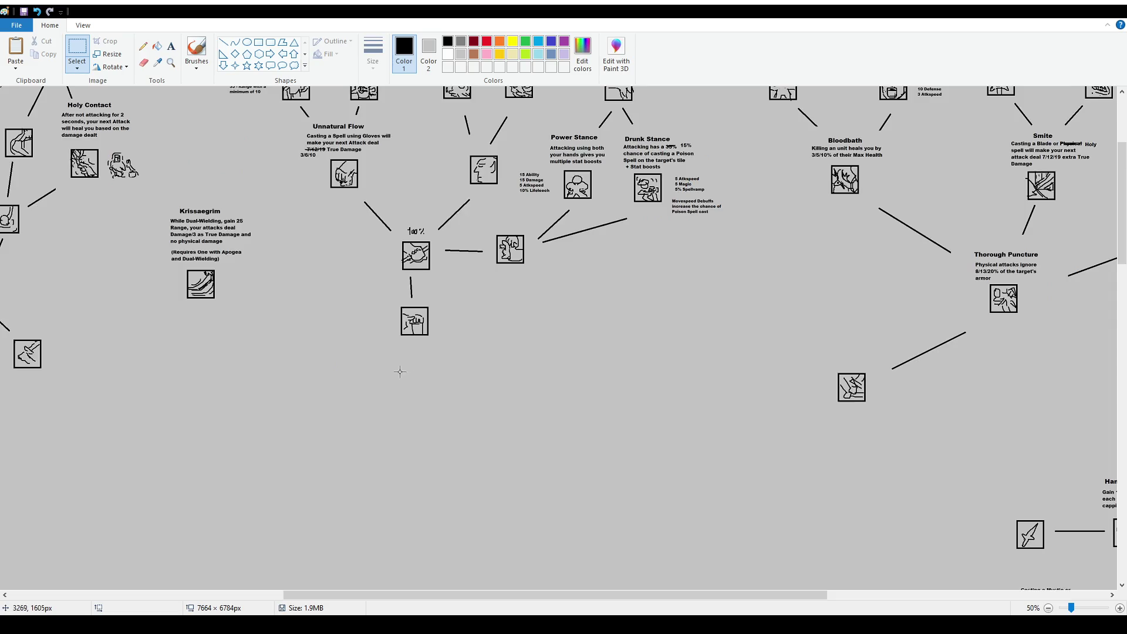
scroll(405, 370, "up", 2)
left_click_drag(460, 597, 385, 598)
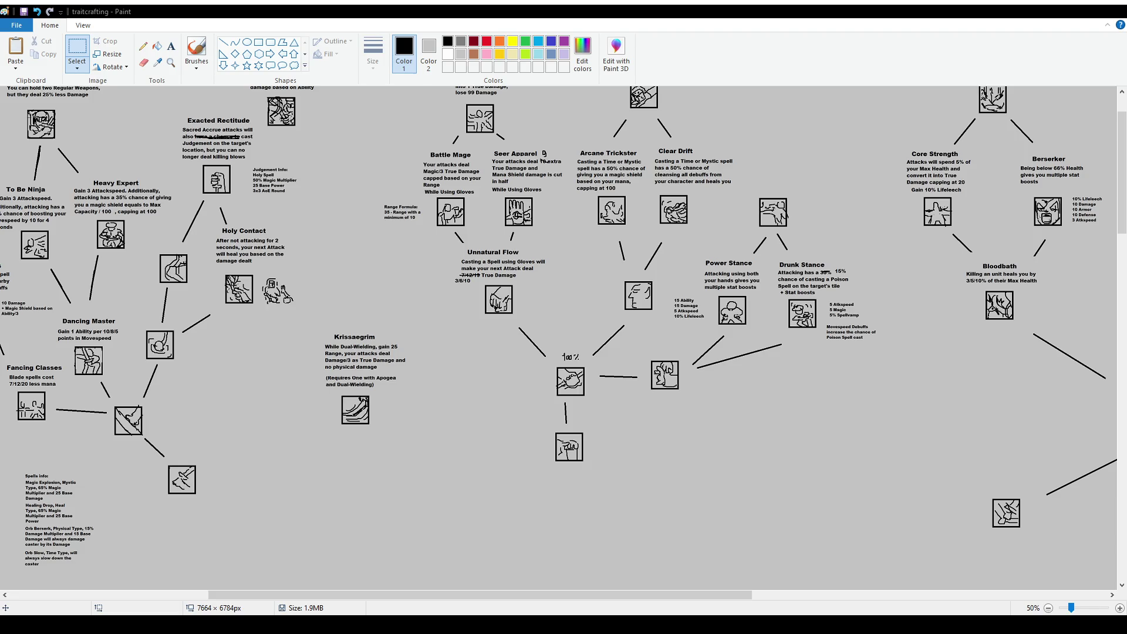
Move the loose trait icon beside Shining Front into the open space right of Chrono Conversion
scroll(500, 315, "down", 3)
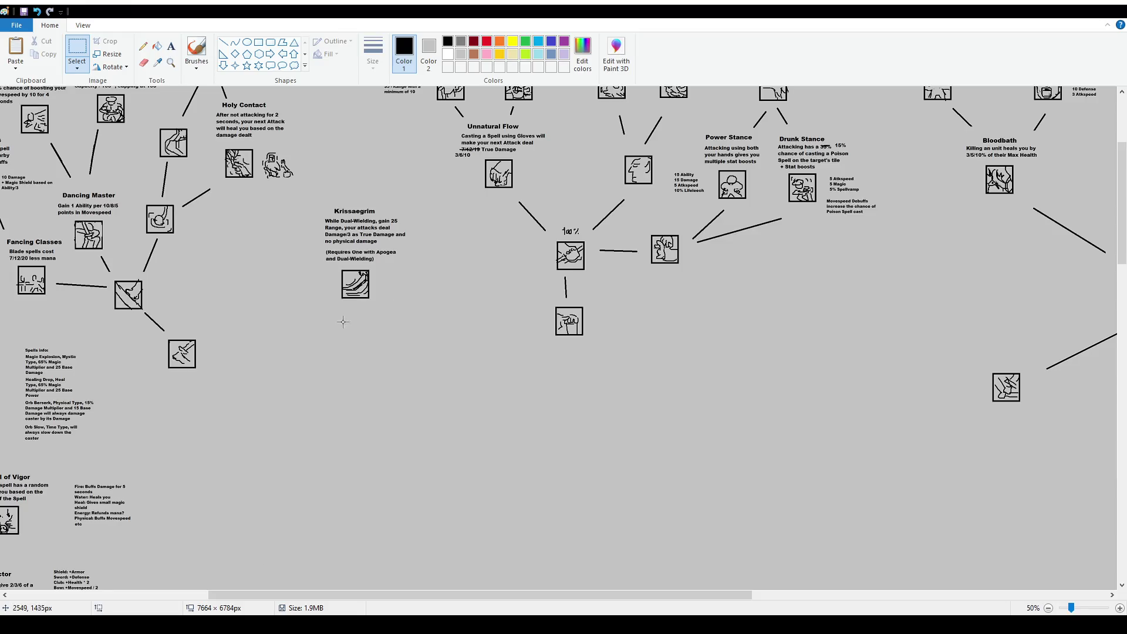
scroll(373, 325, "up", 3)
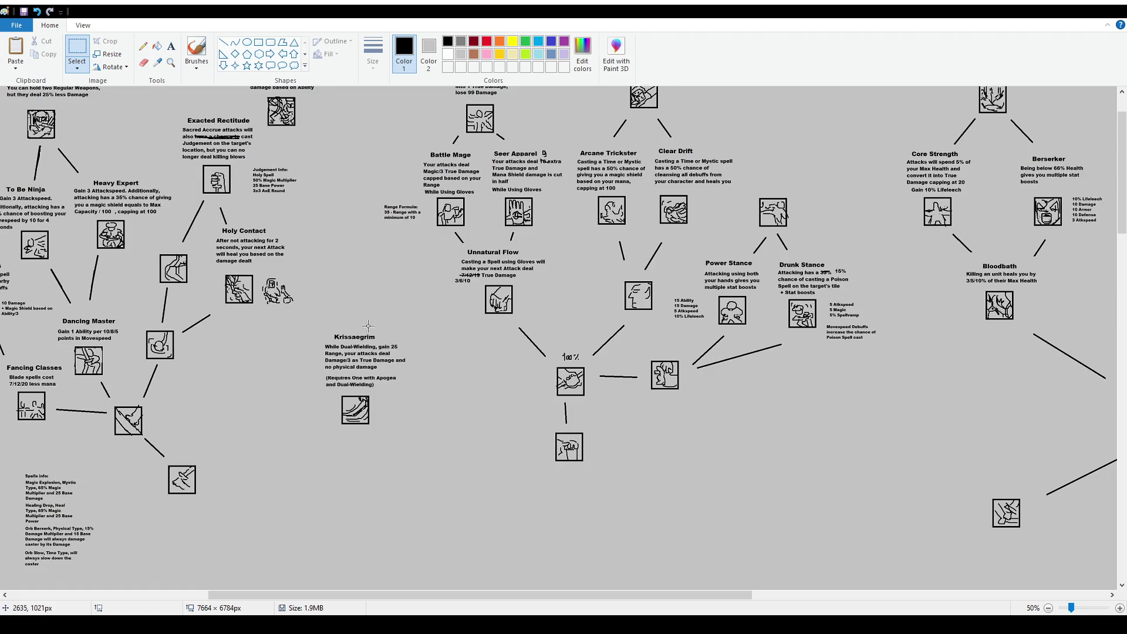
scroll(372, 325, "down", 1, "ctrl")
scroll(94, 326, "down", 3)
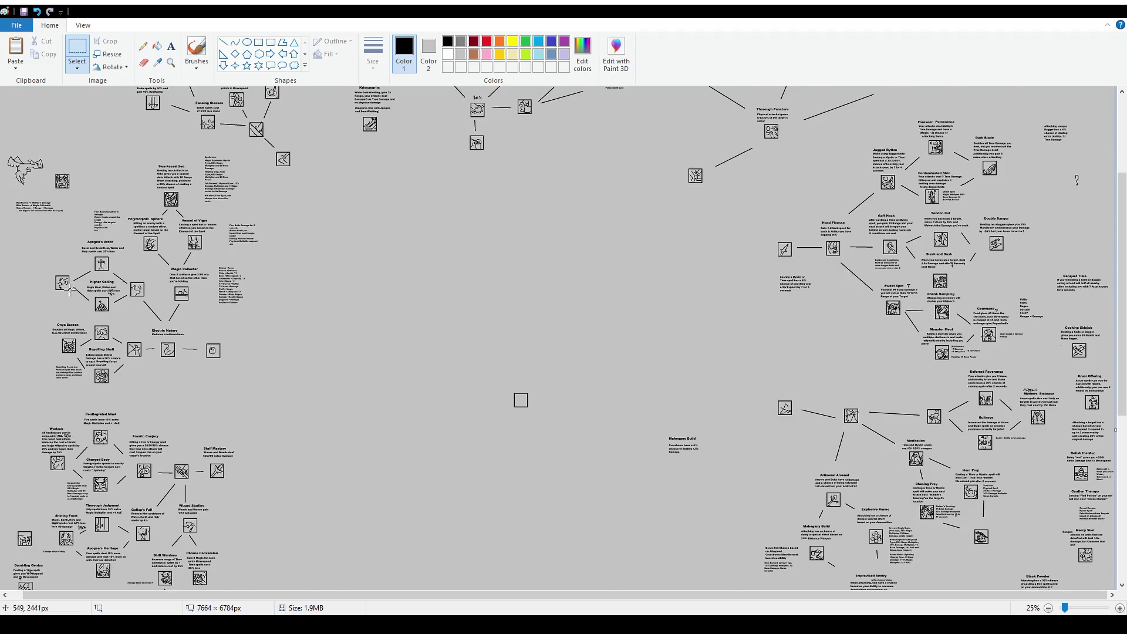
scroll(58, 352, "down", 3)
scroll(47, 407, "up", 1, "ctrl")
scroll(41, 399, "down", 7)
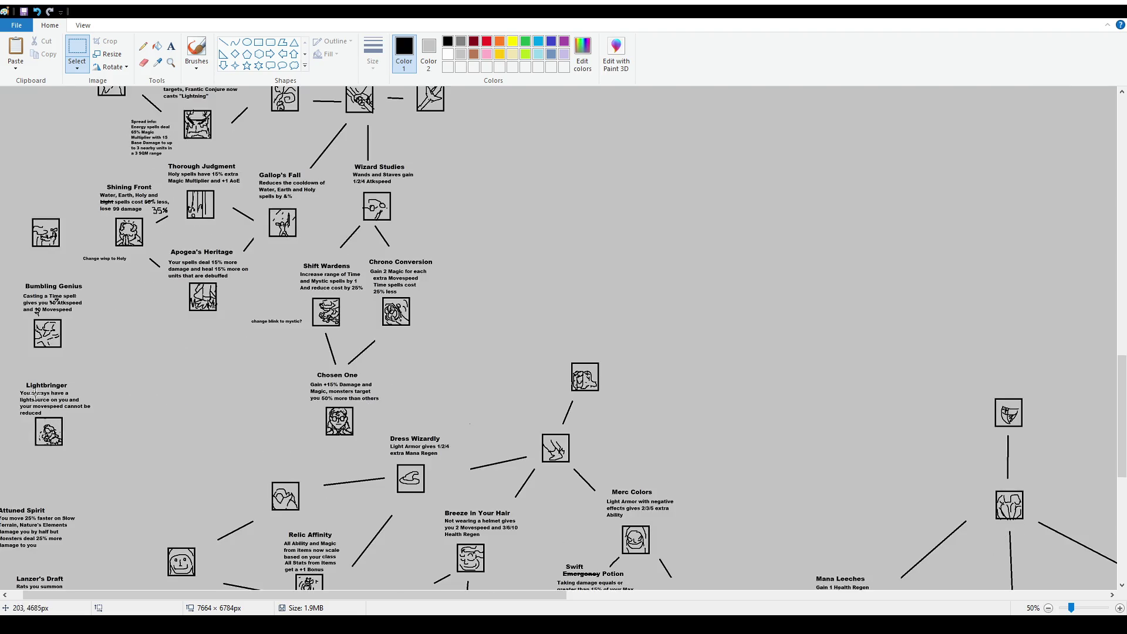
mouse_move(23, 208)
left_mouse_down()
mouse_move(65, 253)
mouse_move(715, 228)
left_mouse_up()
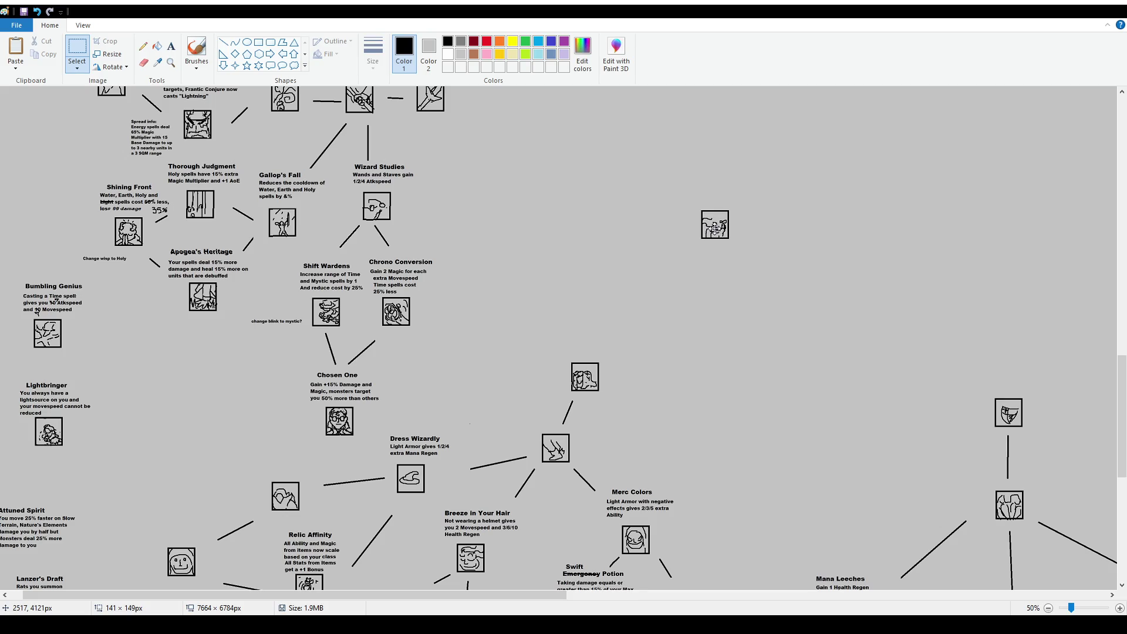
mouse_move(715, 228)
left_mouse_down()
mouse_move(623, 228)
mouse_move(486, 316)
mouse_move(522, 282)
left_mouse_up()
left_click(252, 112)
Add the heading 'Friend of Apogea' at size 16 and the summons description at size 12
left_click(171, 46)
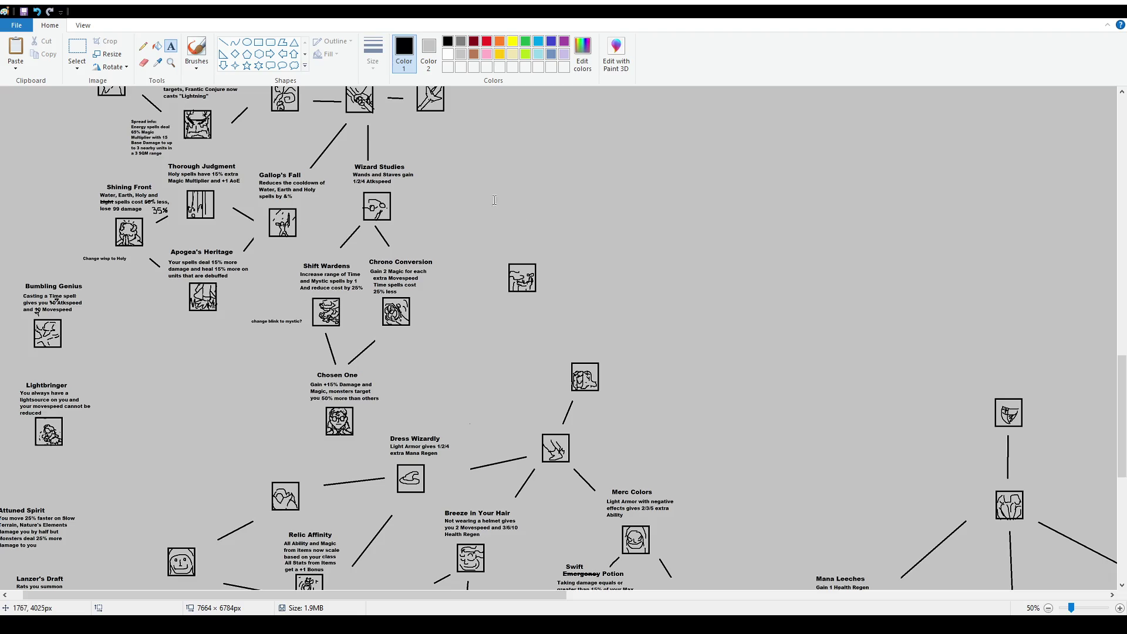
left_click_drag(480, 195, 642, 234)
left_click(86, 61)
left_click(82, 137)
type("Friend of Apogea")
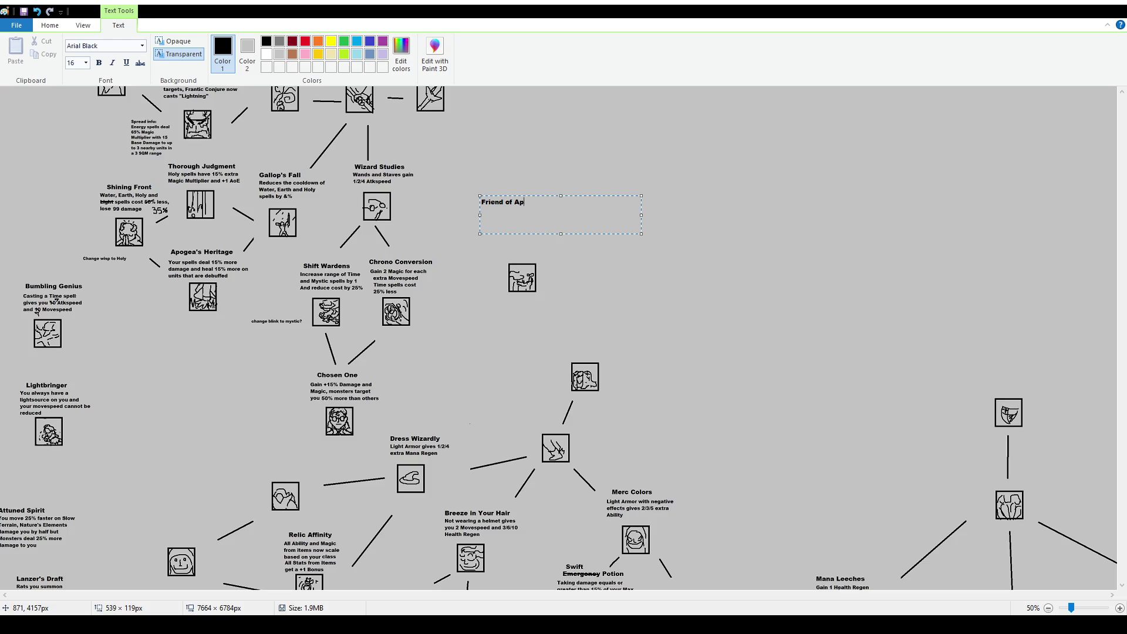
left_click(86, 62)
left_click(83, 114)
type("l your summons are ")
type("stronger")
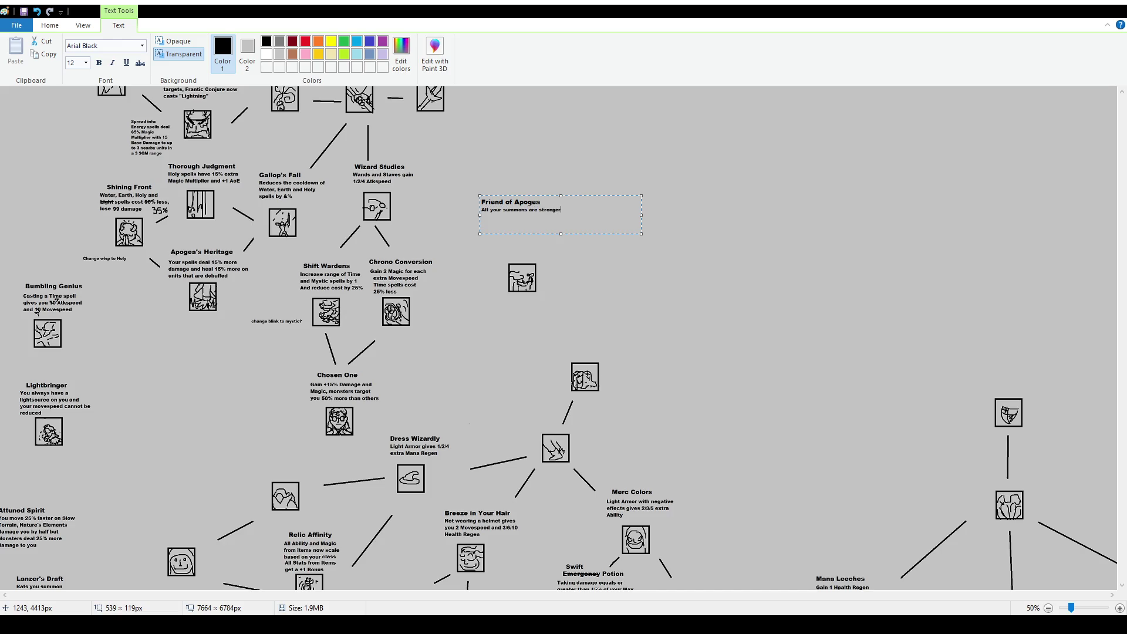
Move the Friend of Apogea text down and to the right
scroll(344, 313, "up", 1)
left_click(77, 51)
left_click_drag(255, 595, 349, 612)
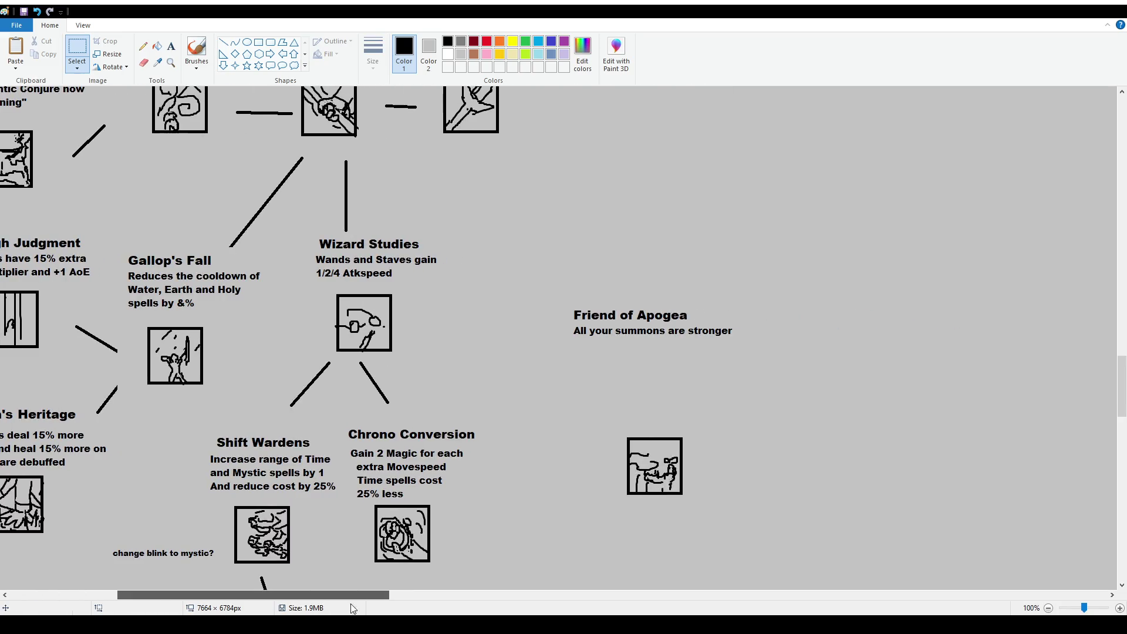
mouse_move(527, 283)
left_mouse_down()
mouse_move(796, 349)
mouse_move(794, 386)
left_mouse_up()
left_click(799, 411)
Start a size-10 list beside the icon: Wisp -> Greater Wisp, Bear -> Grizzly Bear
scroll(723, 429, "down", 3)
left_click(171, 46)
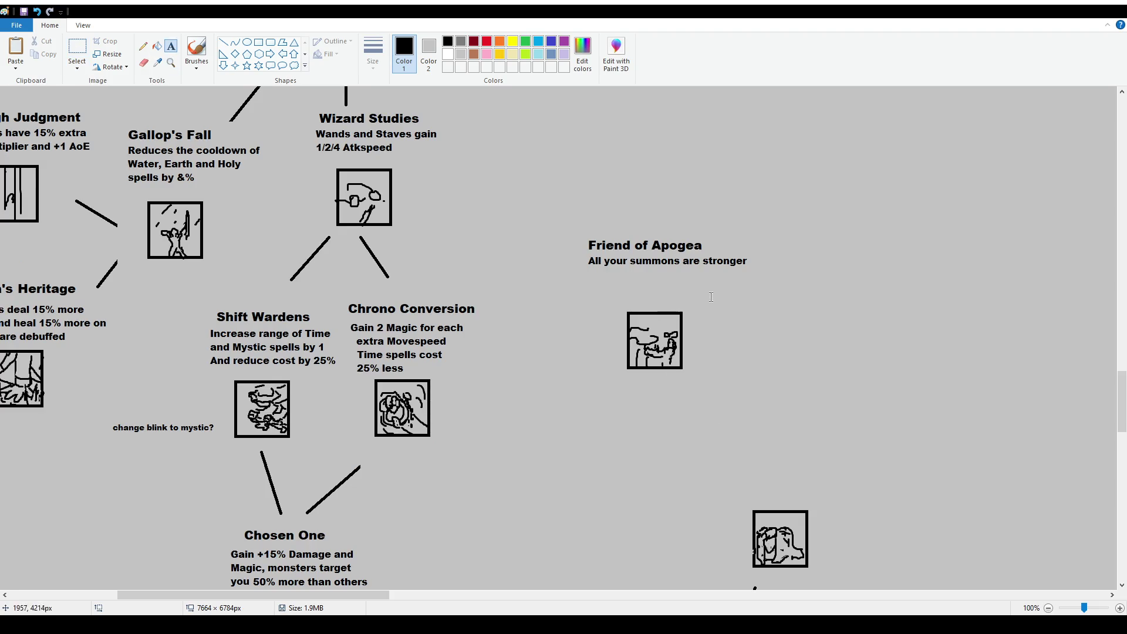
left_click_drag(708, 299, 815, 399)
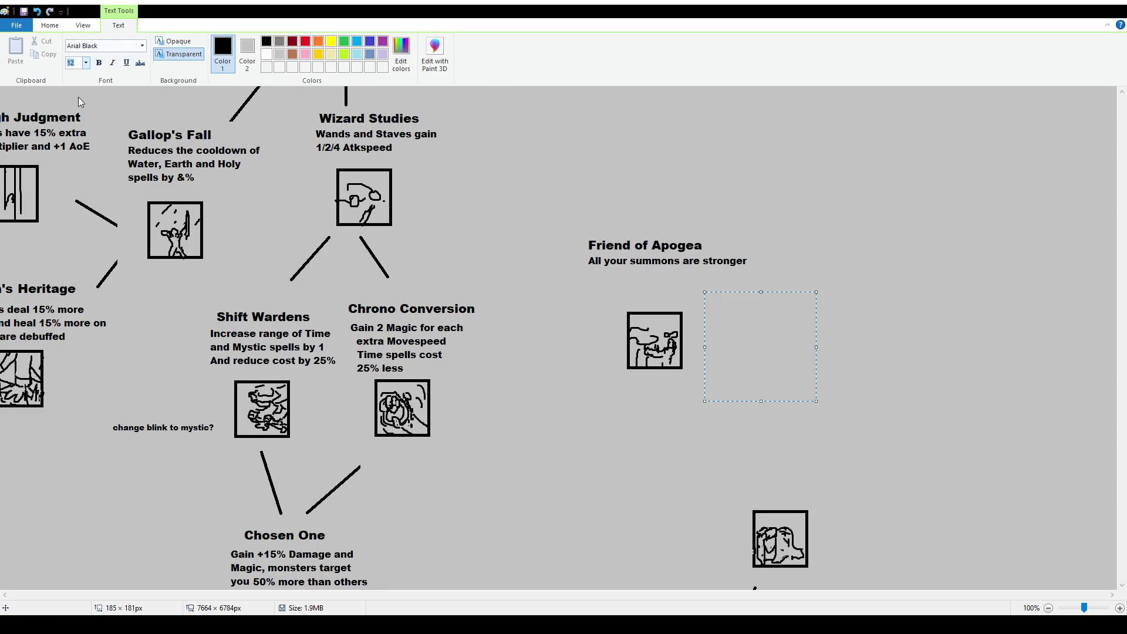
type("10")
key("Return")
type("Wisp -> Greater")
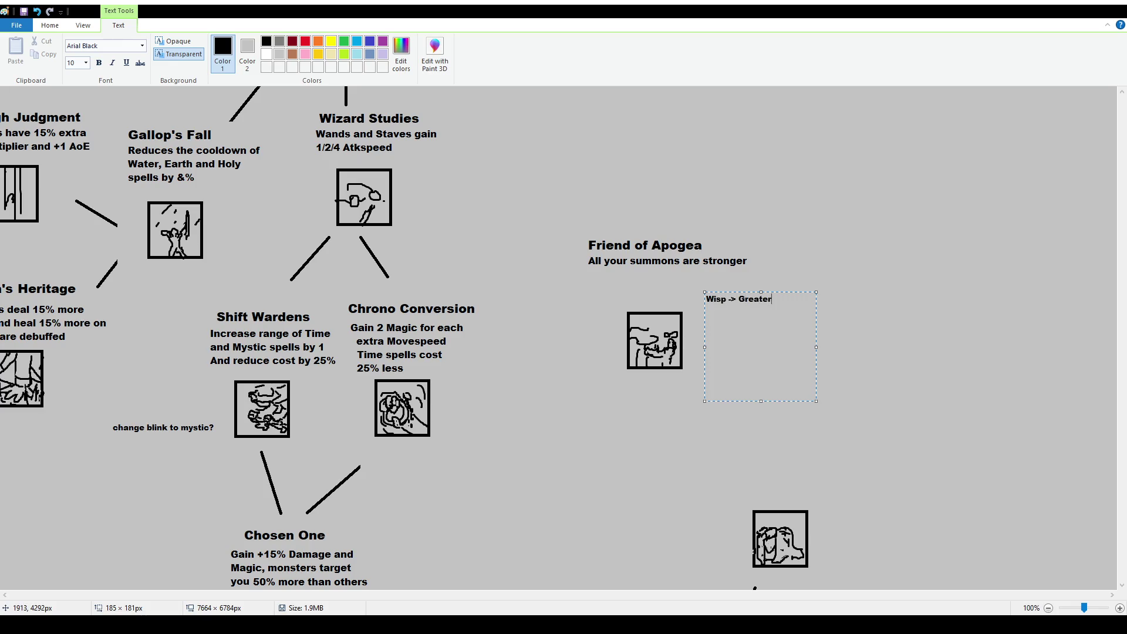
type(" Wisp")
key("Return")
type("Bear -> Grizzly")
type(" Bear")
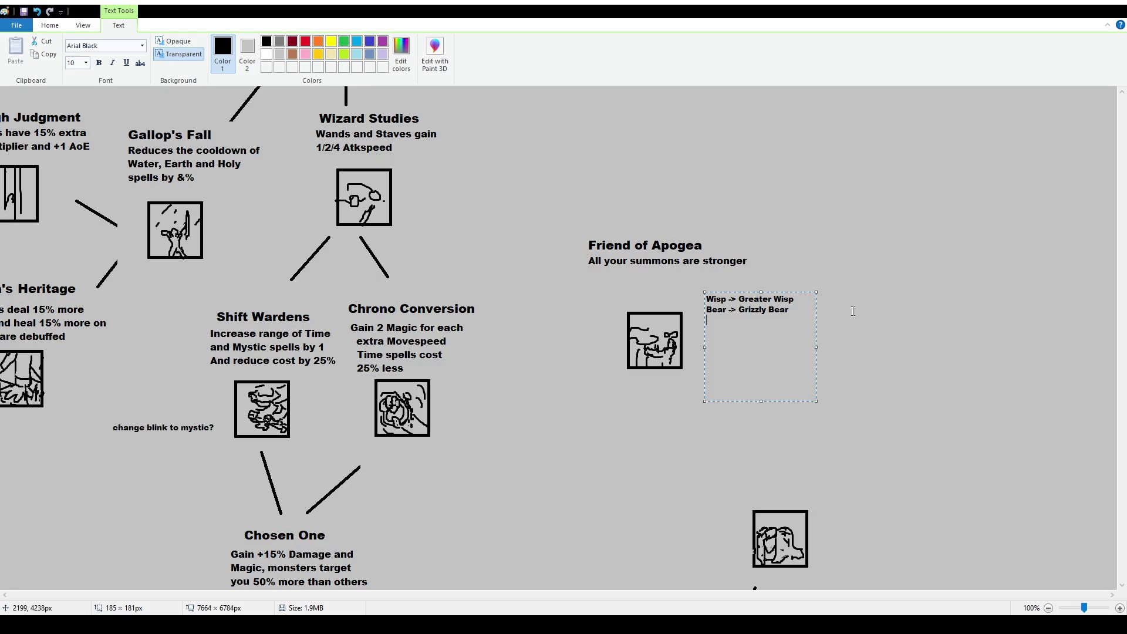
Add the line 'Water Cube -> Greater Cube' and widen the list to fit
double_click(761, 311)
left_click(796, 319)
key("Return")
type("Water Cube")
type(" ->")
type("Greater")
type(" Cbe")
key("BackSpace")
key("BackSpace")
type("ube")
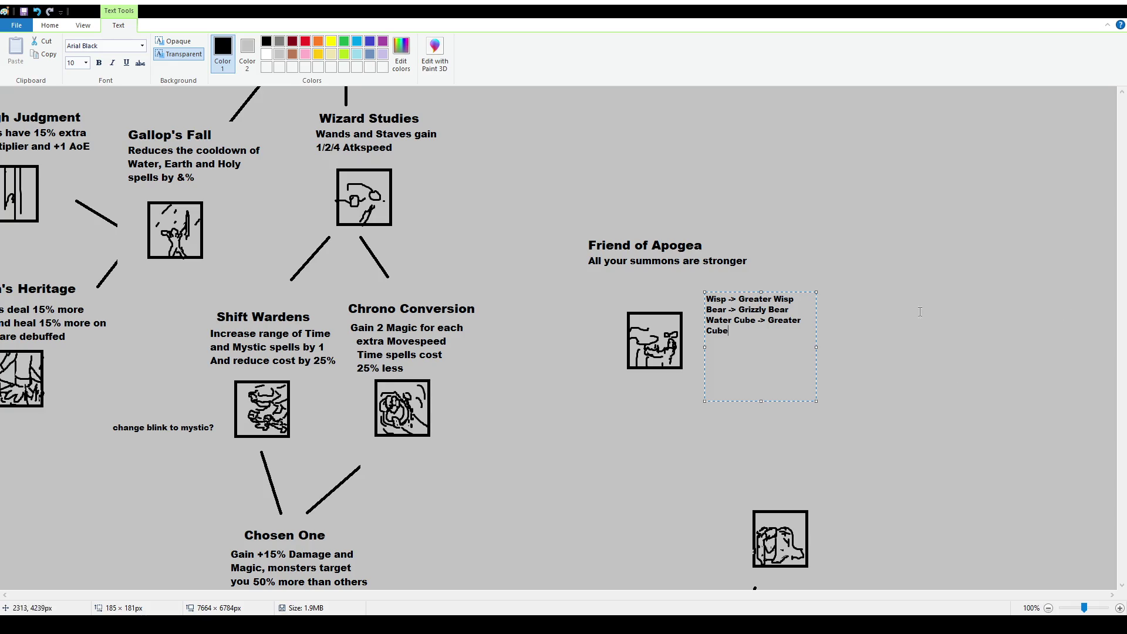
left_click_drag(816, 347, 829, 348)
left_click(834, 349)
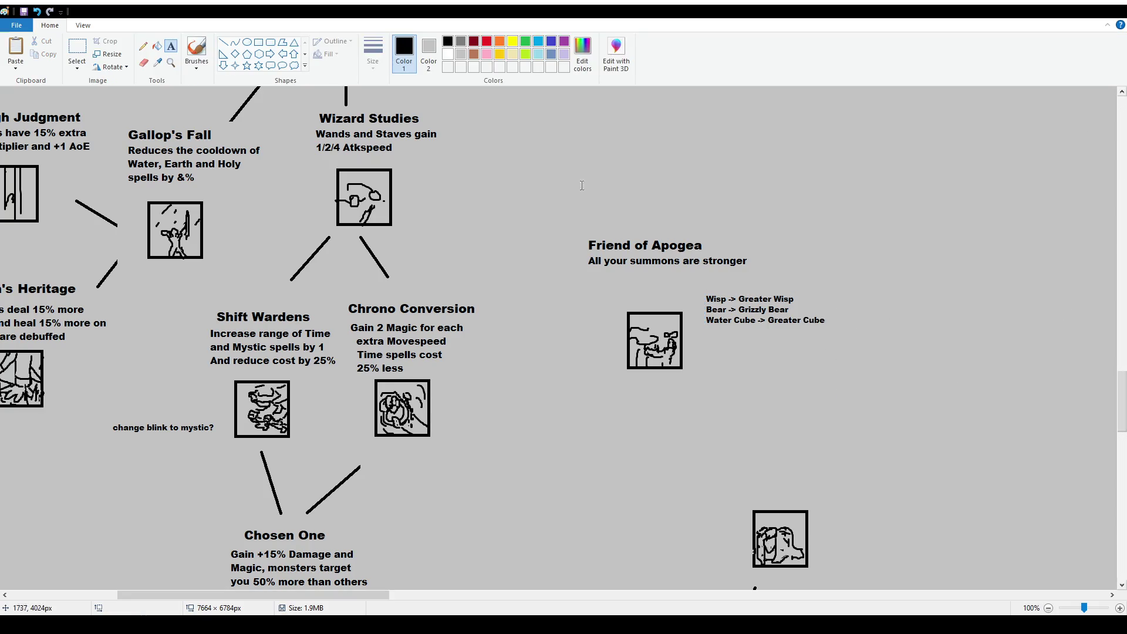
Replace the description with 'Earth, Holy and Water Summons are stronger' at size 12
left_click(78, 49)
left_click_drag(587, 253, 766, 280)
key("Delete")
left_click(171, 47)
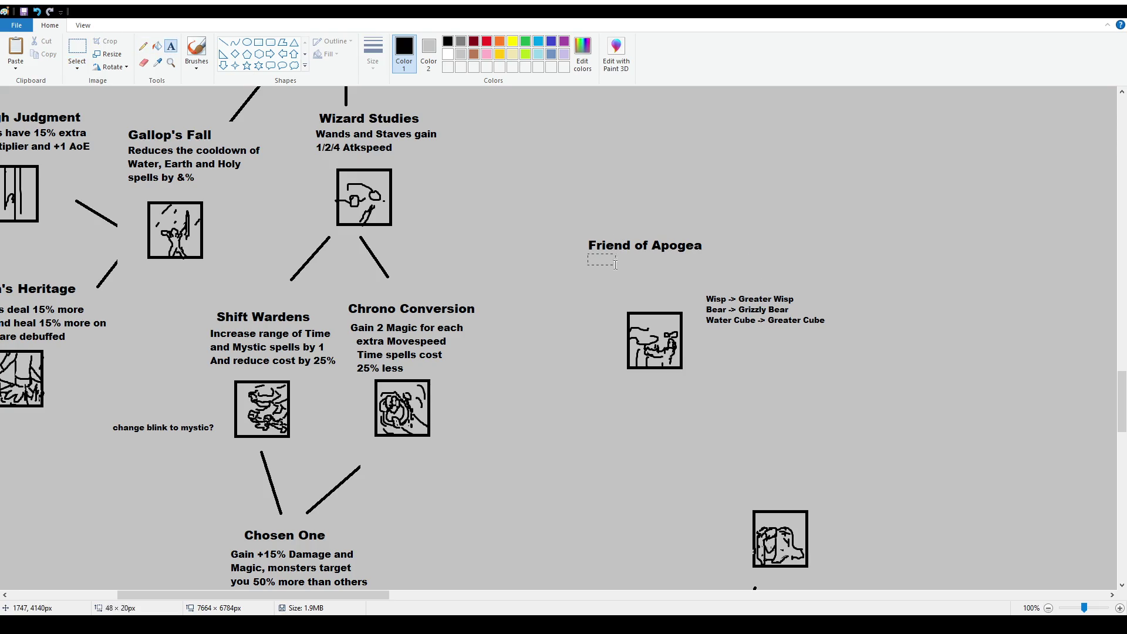
left_click_drag(587, 252, 683, 284)
left_click(86, 63)
left_click(85, 123)
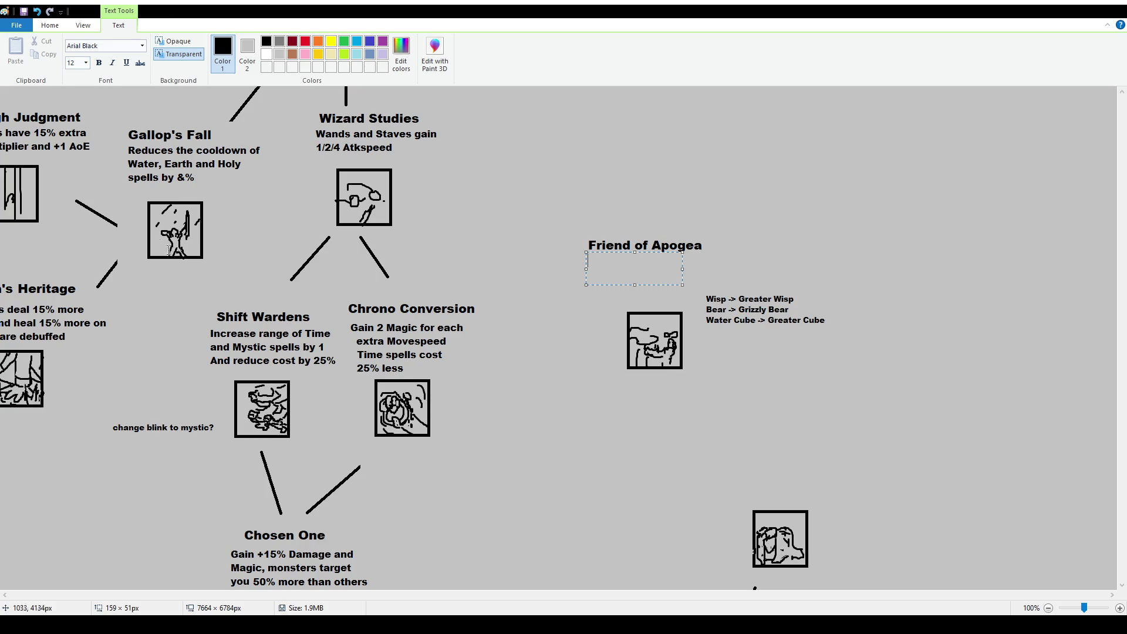
type("All NMat")
key("BackSpace")
key("BackSpace")
key("BackSpace")
type("ature")
key("BackSpace")
key("BackSpace")
key("BackSpace")
type("Earth, Holy and Water Su")
type("mmons are stronger")
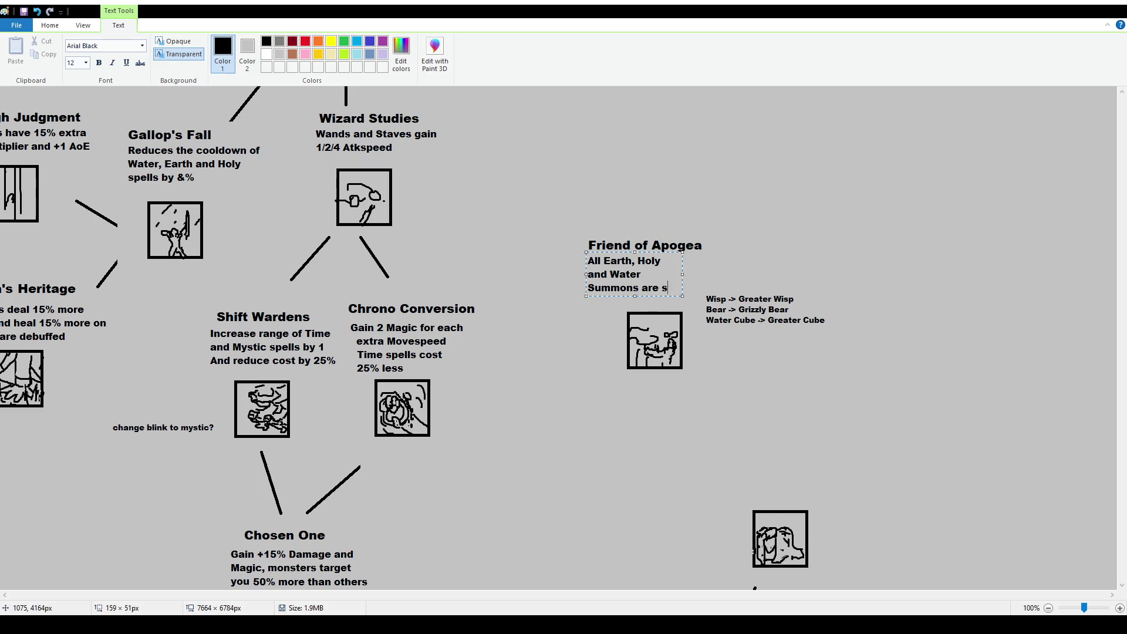
left_click_drag(683, 282, 737, 282)
left_click(677, 232)
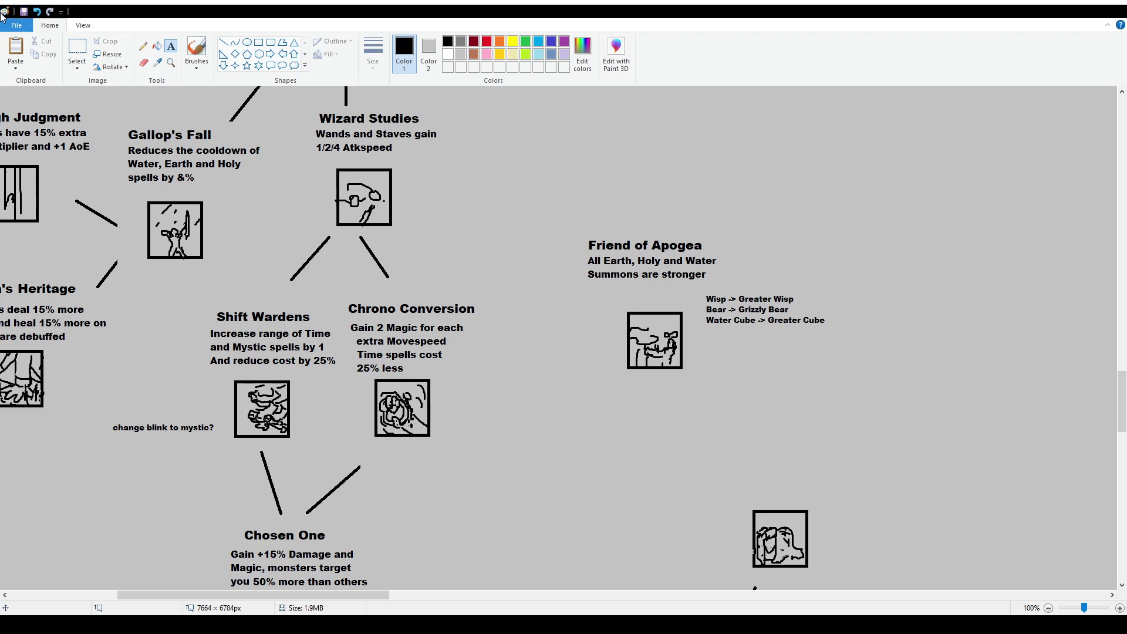
Shift the Friend of Apogea text slightly right and higher
left_click(77, 52)
mouse_move(579, 219)
left_mouse_down()
mouse_move(743, 288)
mouse_move(746, 270)
left_mouse_up()
left_click(802, 305)
mouse_move(580, 221)
left_mouse_down()
mouse_move(763, 285)
mouse_move(733, 233)
left_mouse_up()
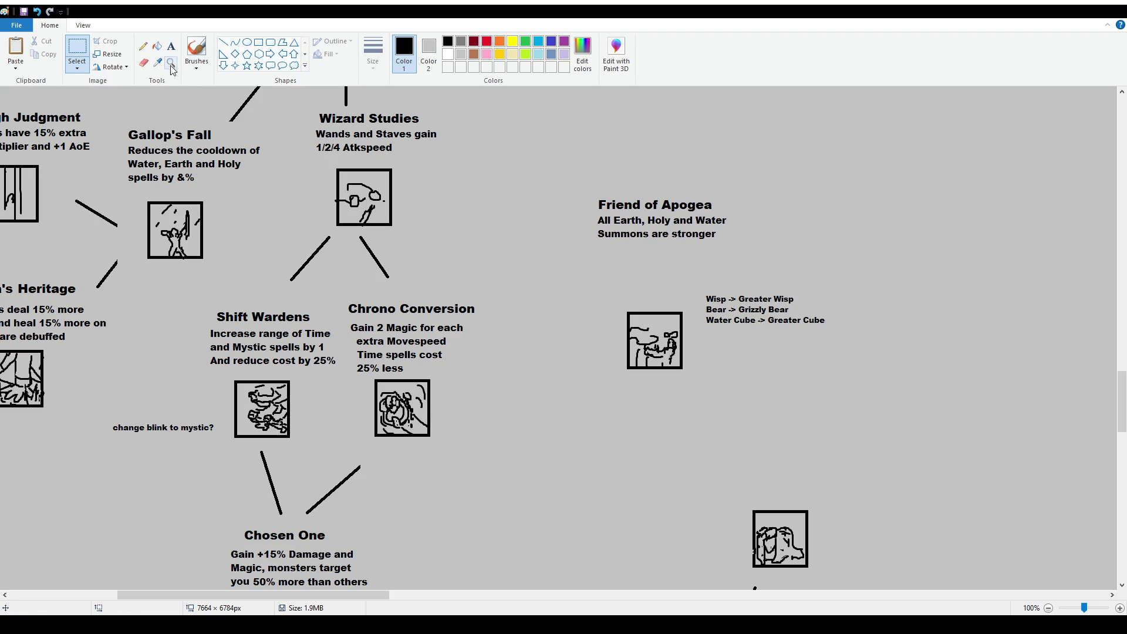
Add the line 'You no longer deal damage' below the description
left_click(171, 46)
left_click_drag(594, 242, 733, 278)
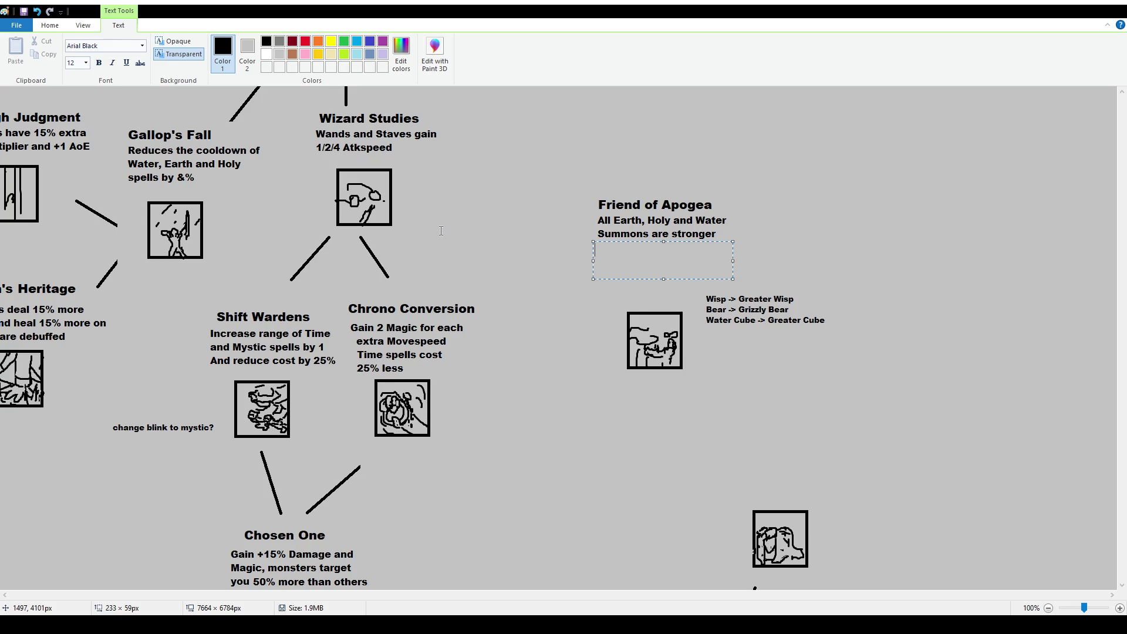
type("You no longer ")
type("deal damage")
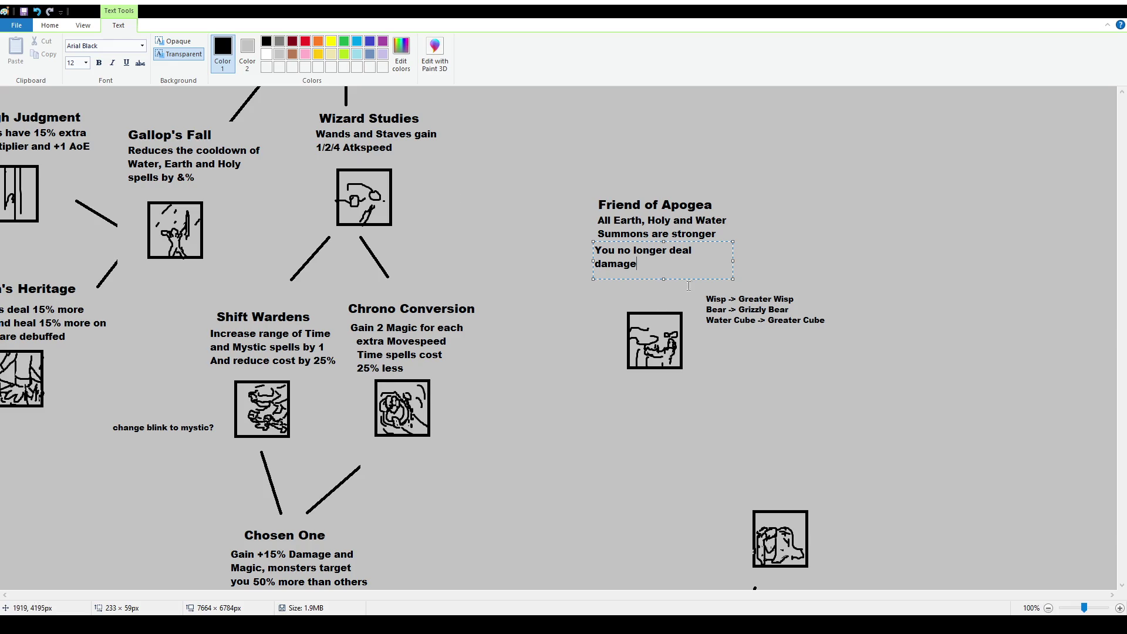
left_click_drag(657, 269, 419, 199)
type("Lose ")
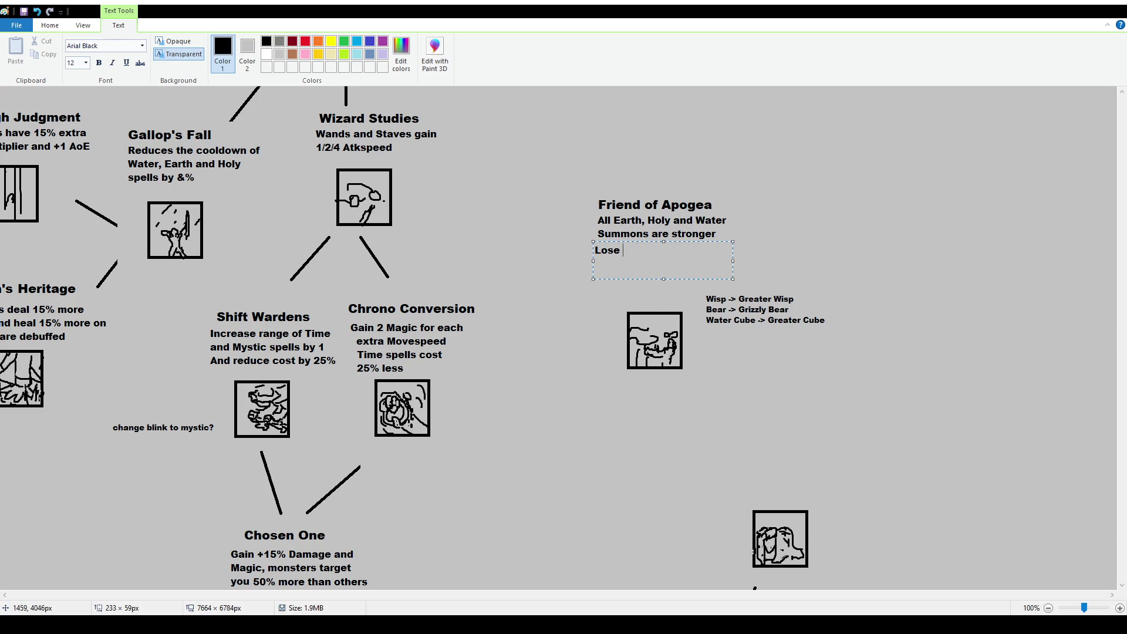
type("99 Damage and Magic")
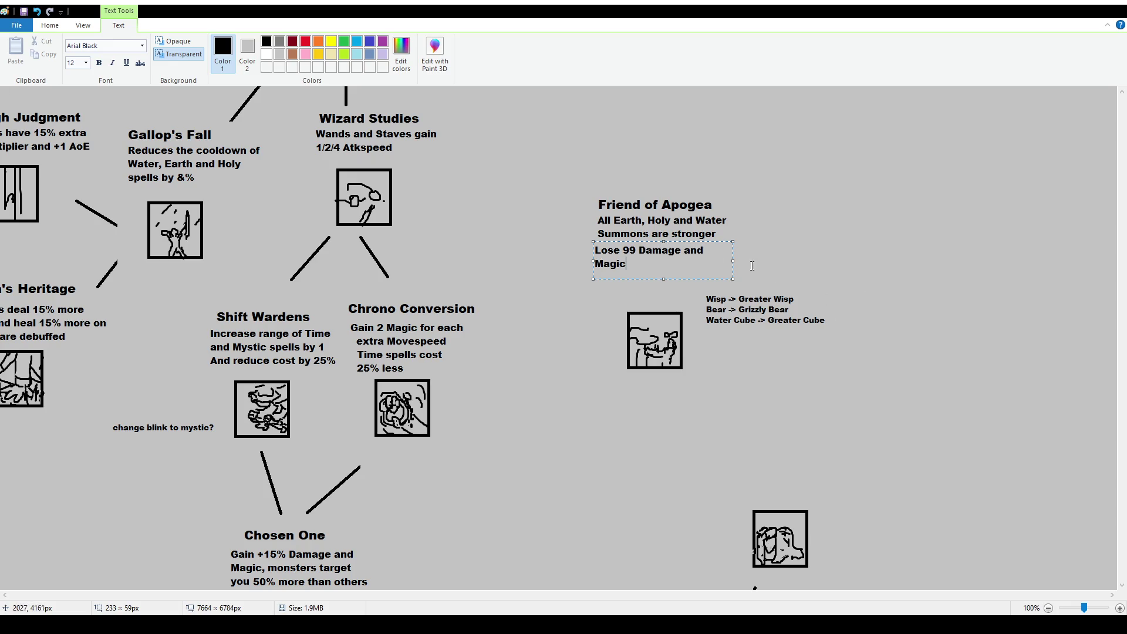
key("ctrl+z")
key("Escape")
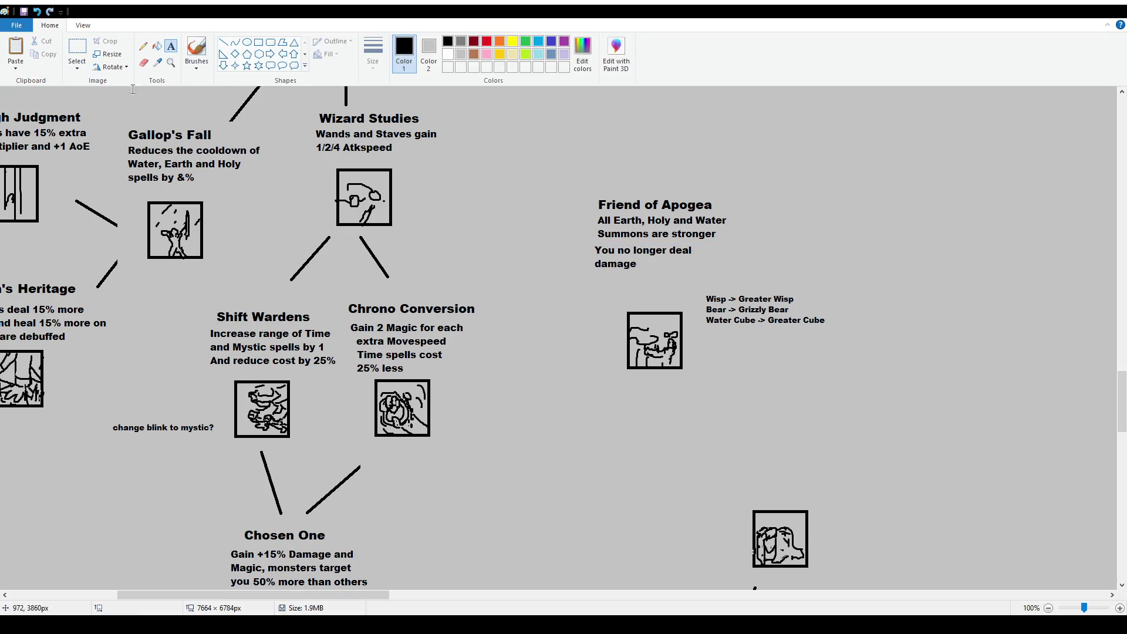
Move the whole Friend of Apogea block right and down, then reselect it
left_click_drag(583, 240, 701, 270)
mouse_move(584, 182)
left_mouse_down()
mouse_move(762, 285)
mouse_move(772, 262)
left_mouse_up()
left_click(342, 517)
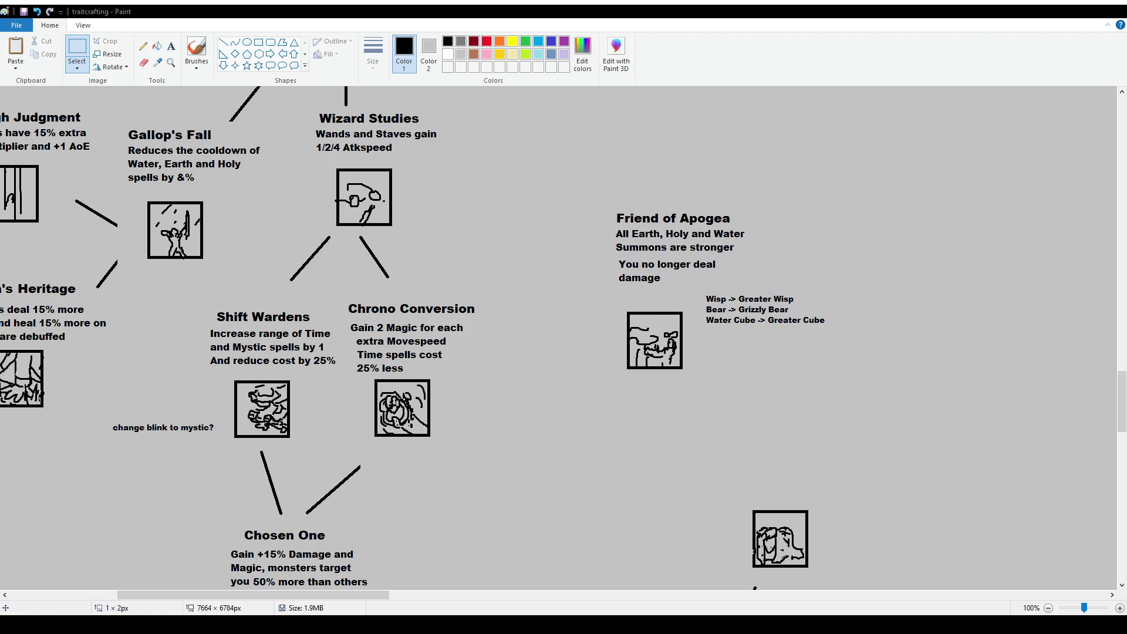
mouse_move(606, 204)
left_mouse_down()
mouse_move(725, 346)
mouse_move(855, 392)
left_mouse_up()
Move the Friend of Apogea group, including its icon, slightly up
scroll(616, 281, "down", 1, "ctrl")
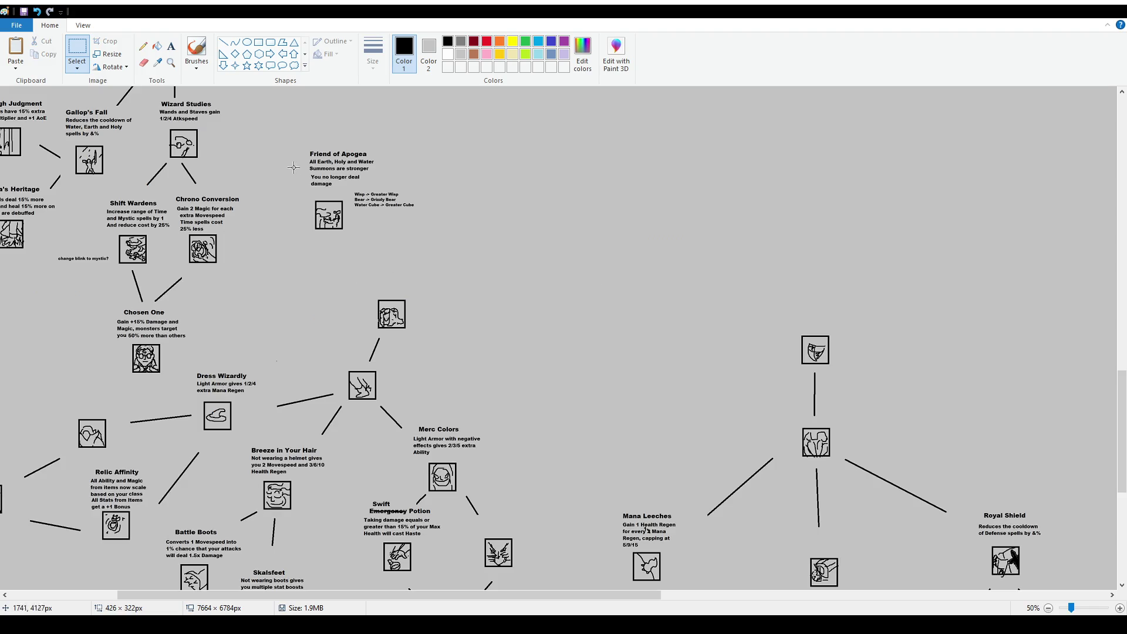
left_click(431, 244)
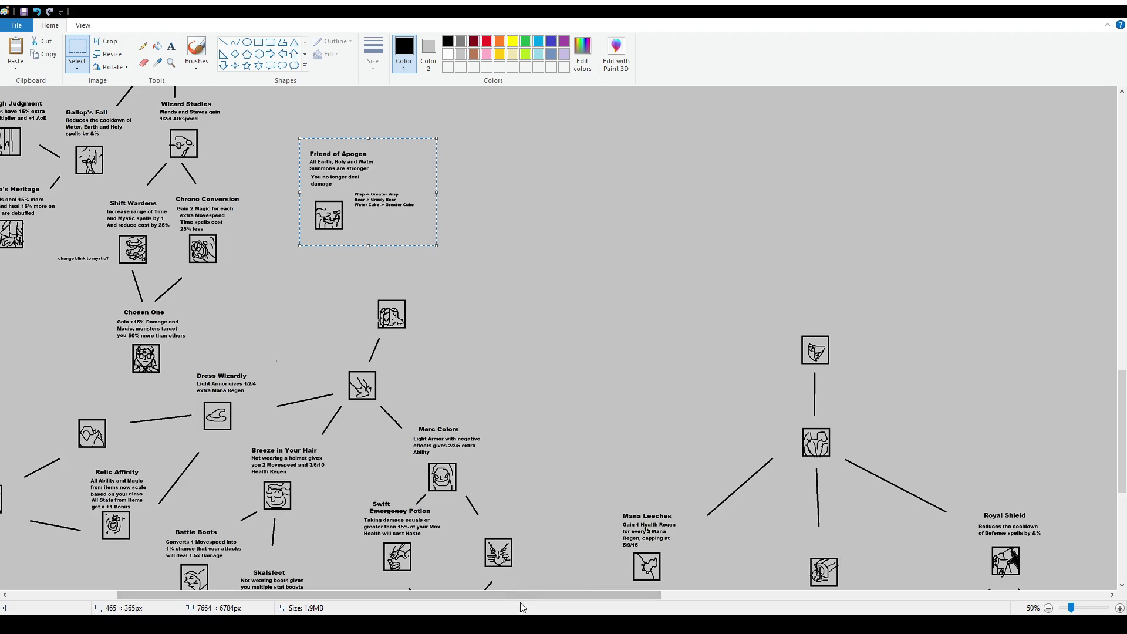
left_click_drag(384, 202, 391, 234)
left_click(566, 276)
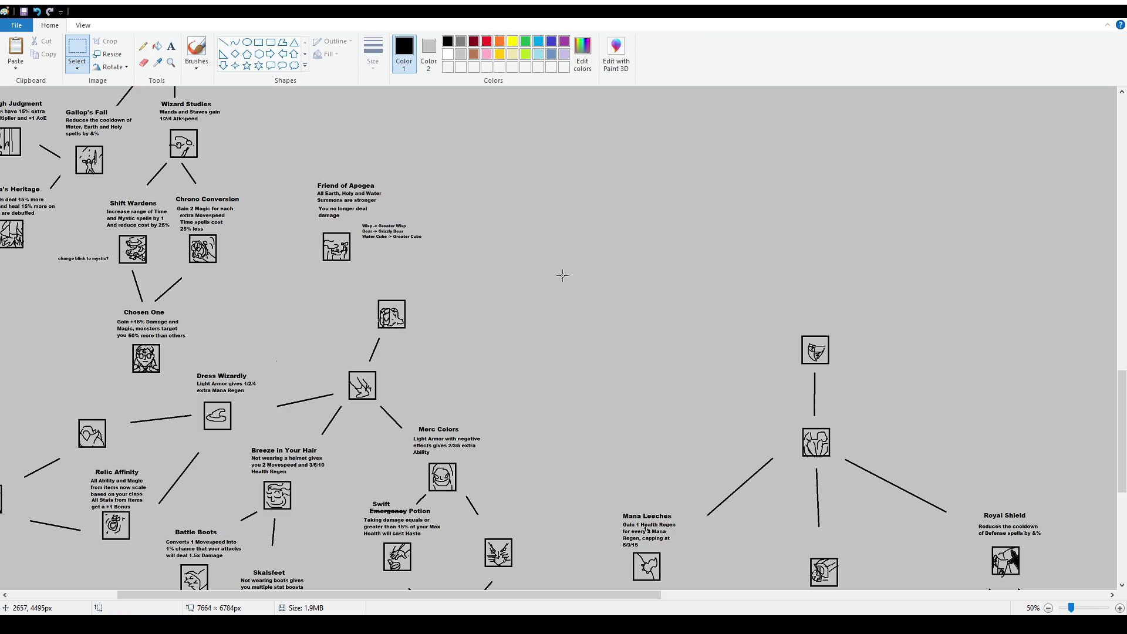
scroll(431, 286, "up", 4)
scroll(431, 285, "up", 10)
scroll(679, 463, "up", 2, "ctrl")
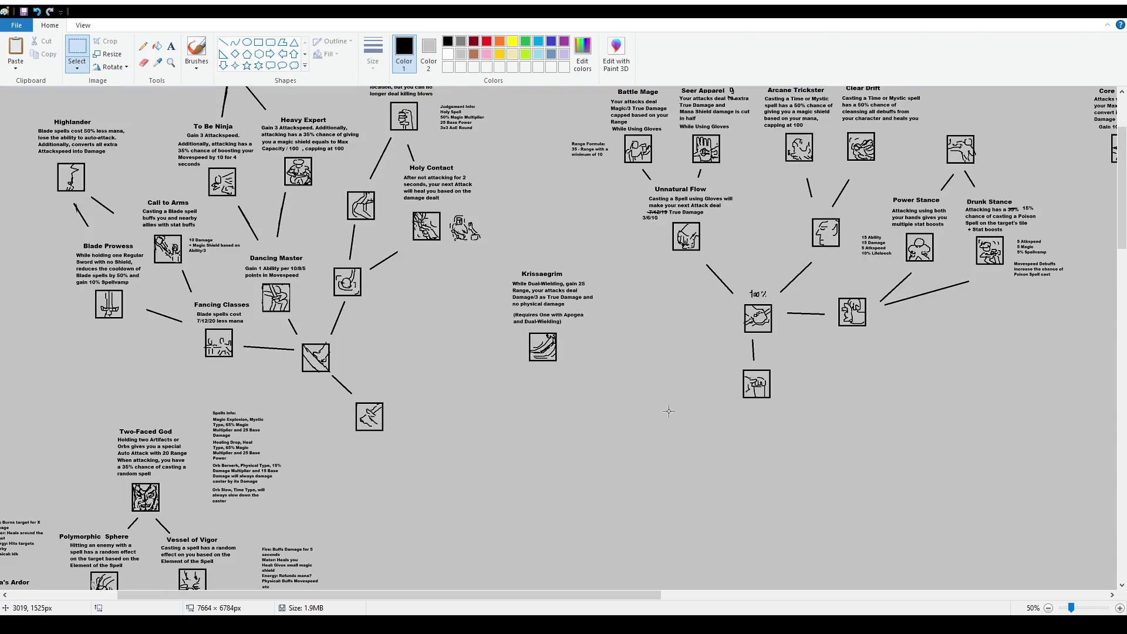
mouse_move(343, 595)
left_mouse_down()
mouse_move(494, 595)
mouse_move(390, 595)
left_mouse_up()
scroll(405, 438, "down", 10)
scroll(405, 438, "down", 13)
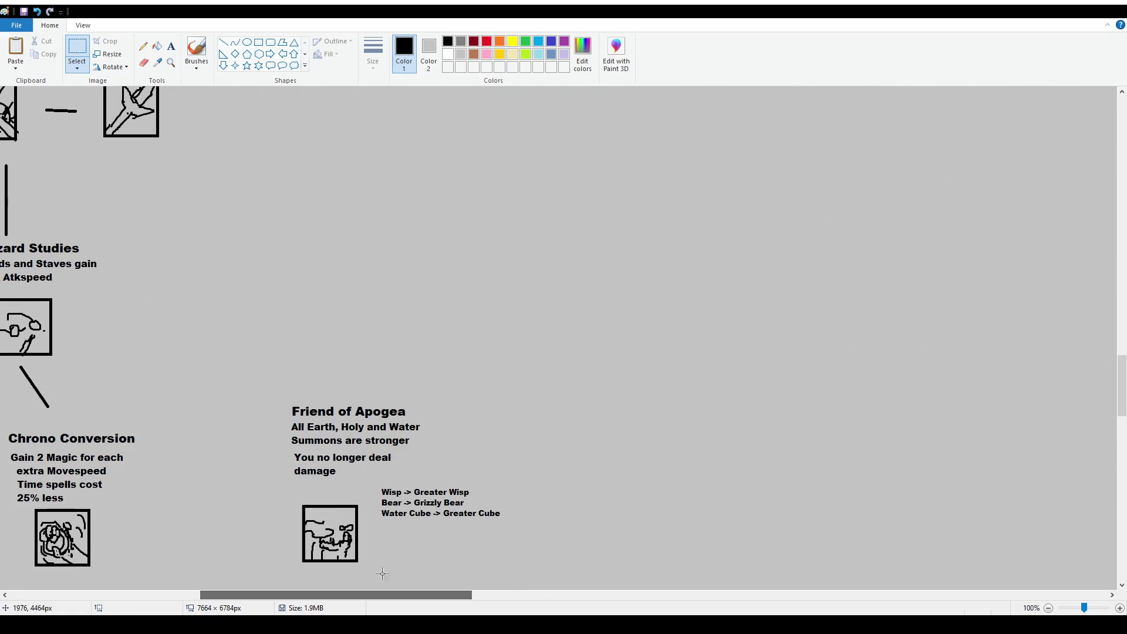
left_click_drag(283, 385, 461, 490)
left_click_drag(352, 437, 352, 399)
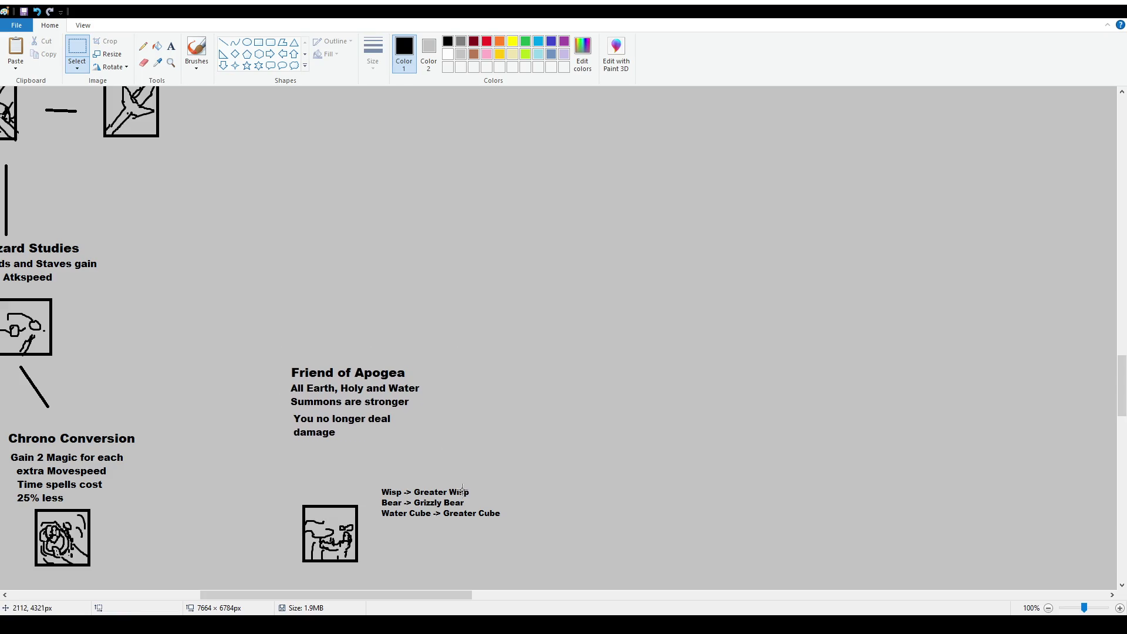
Type the note '(Requires Shining Front and' beneath the Friend of Apogea block
left_click(173, 46)
left_click_drag(291, 450, 401, 476)
type("(Requires")
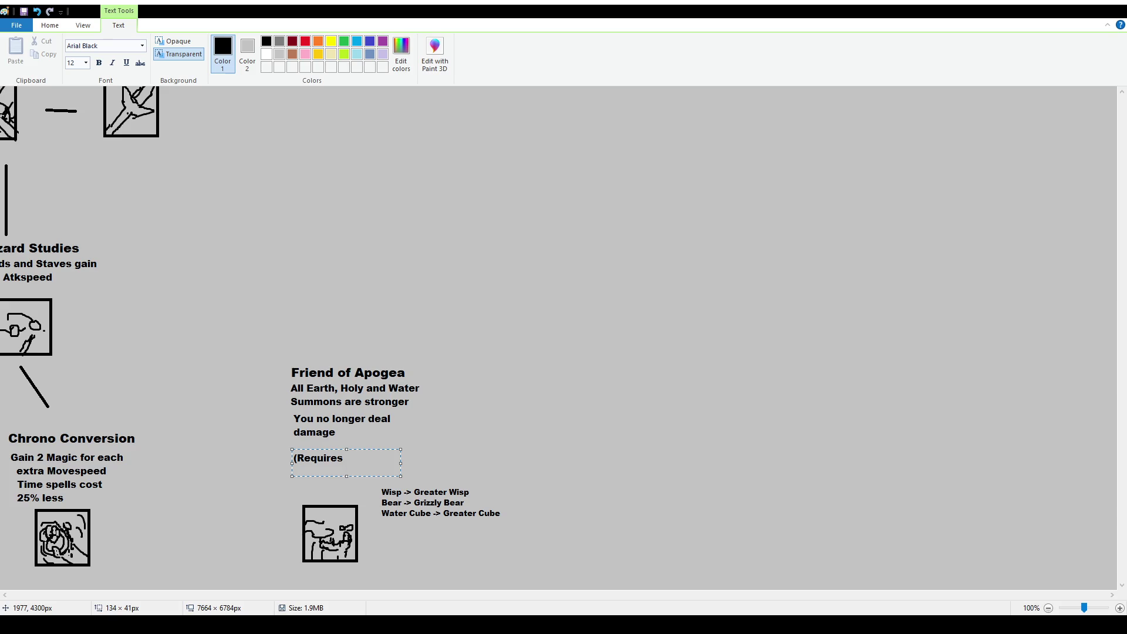
type(" Shining Front and")
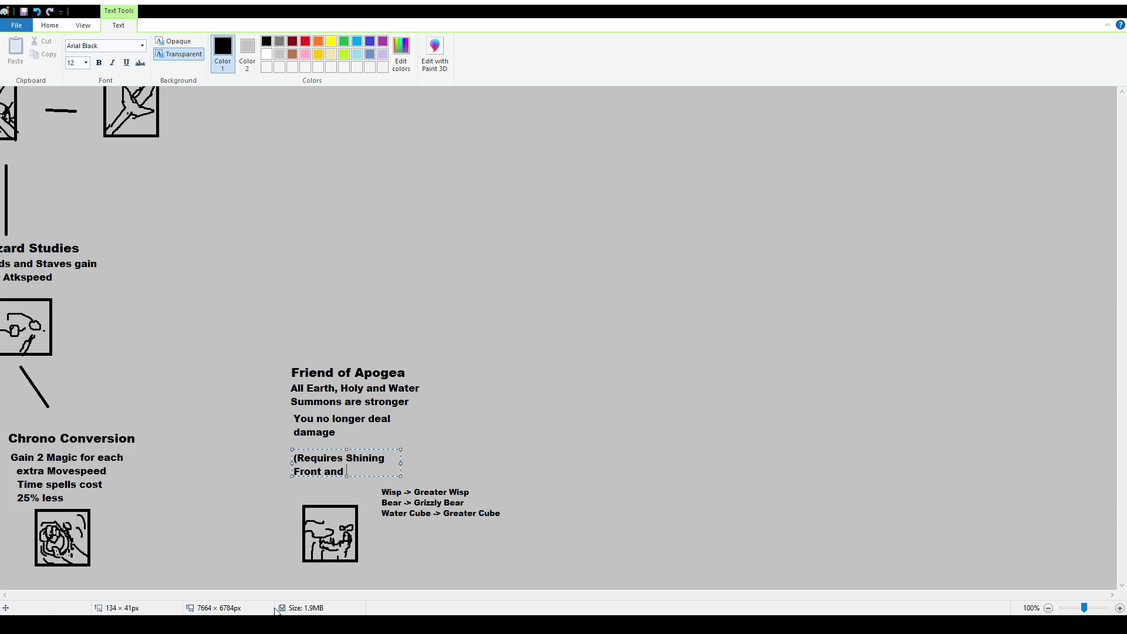
left_click(252, 428)
Try drawing a brush arrow pointing at the left-hand icon, then undo it
left_click_drag(433, 595, 100, 594)
scroll(553, 360, "down", 3)
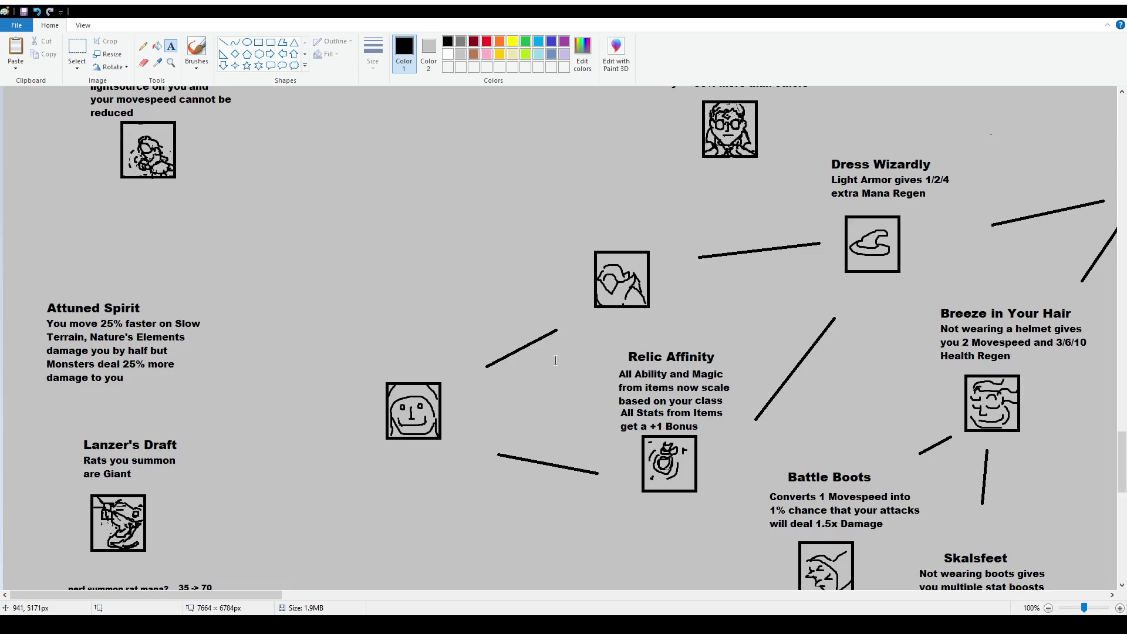
scroll(555, 350, "up", 7)
scroll(555, 349, "up", 7)
scroll(404, 341, "up", 3)
scroll(404, 342, "down", 3)
scroll(404, 341, "up", 6)
scroll(404, 340, "up", 8)
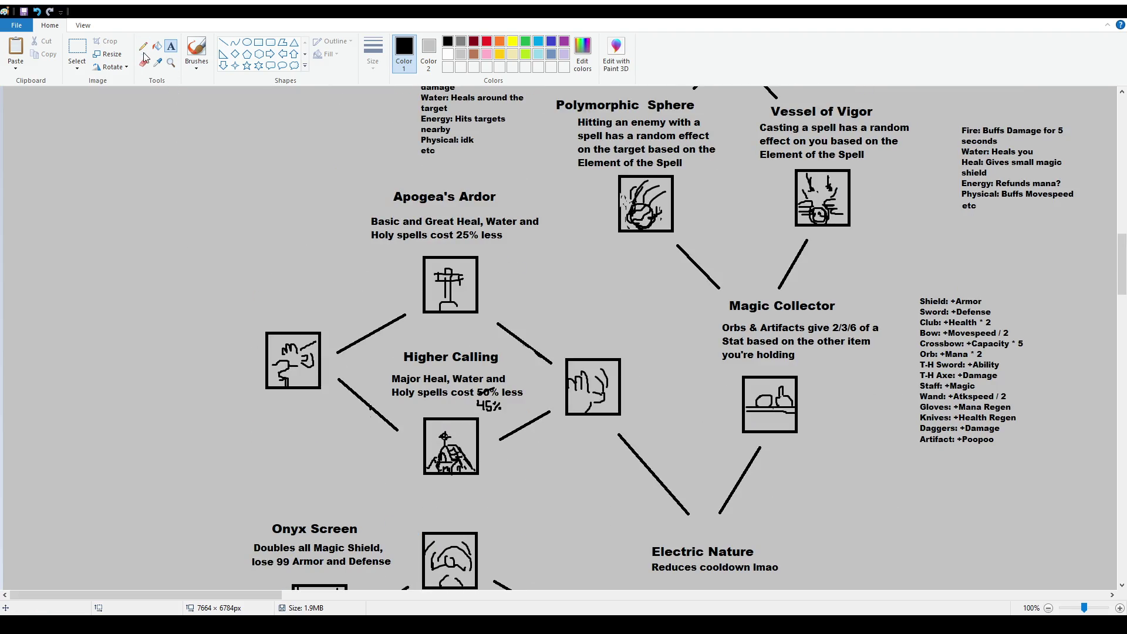
left_click(197, 51)
mouse_move(246, 258)
left_mouse_down()
mouse_move(280, 293)
mouse_move(297, 283)
left_mouse_up()
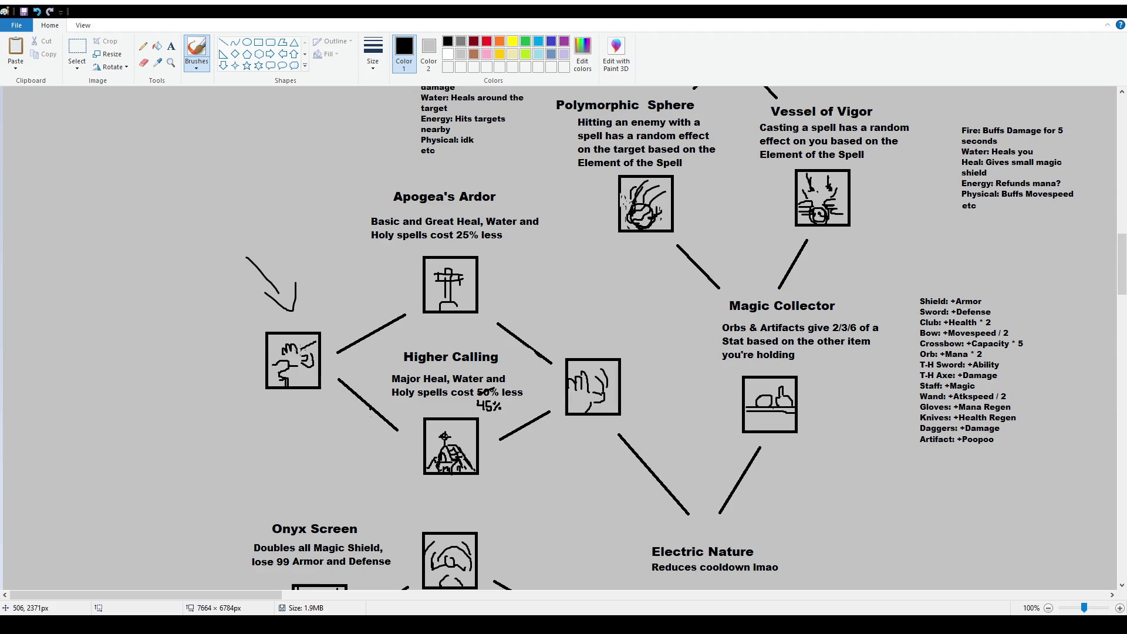
key("ctrl+z")
key("ctrl+z")
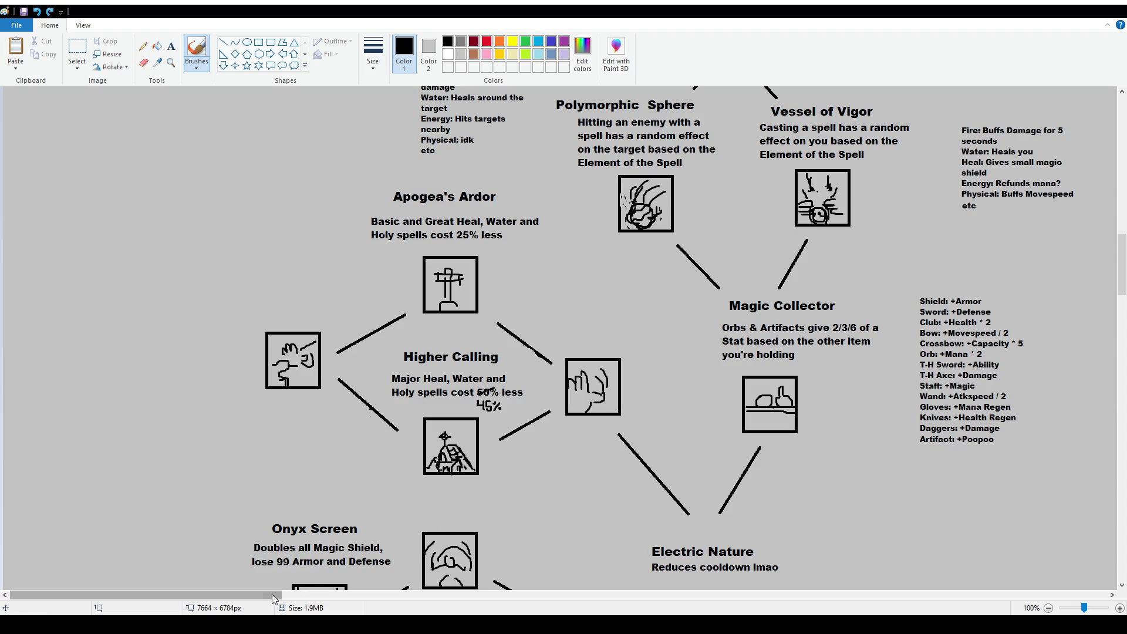
left_click_drag(273, 594, 286, 600)
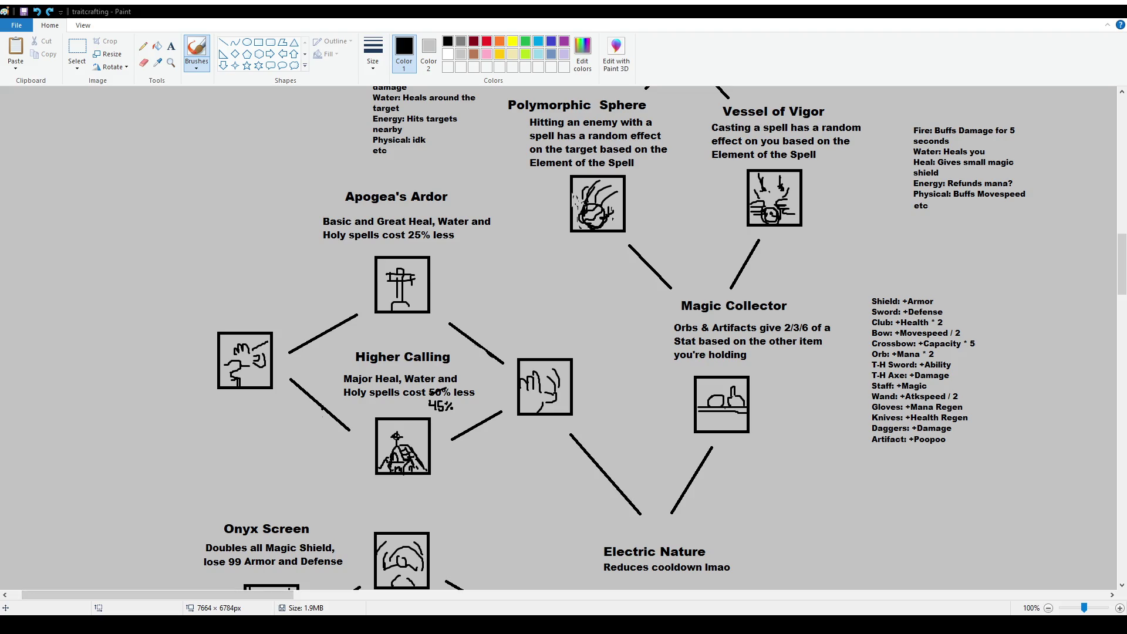
left_click_drag(157, 595, 512, 595)
scroll(399, 427, "down", 10)
scroll(399, 427, "down", 2, "ctrl")
scroll(399, 427, "down", 5)
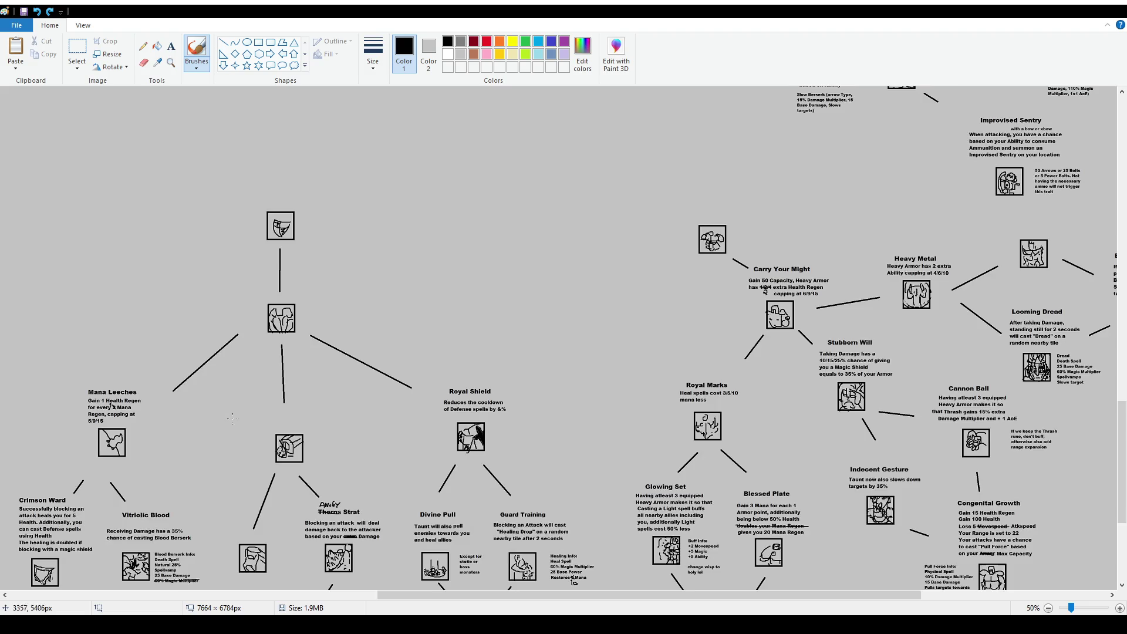
left_click_drag(380, 603, 183, 603)
scroll(378, 296, "up", 4)
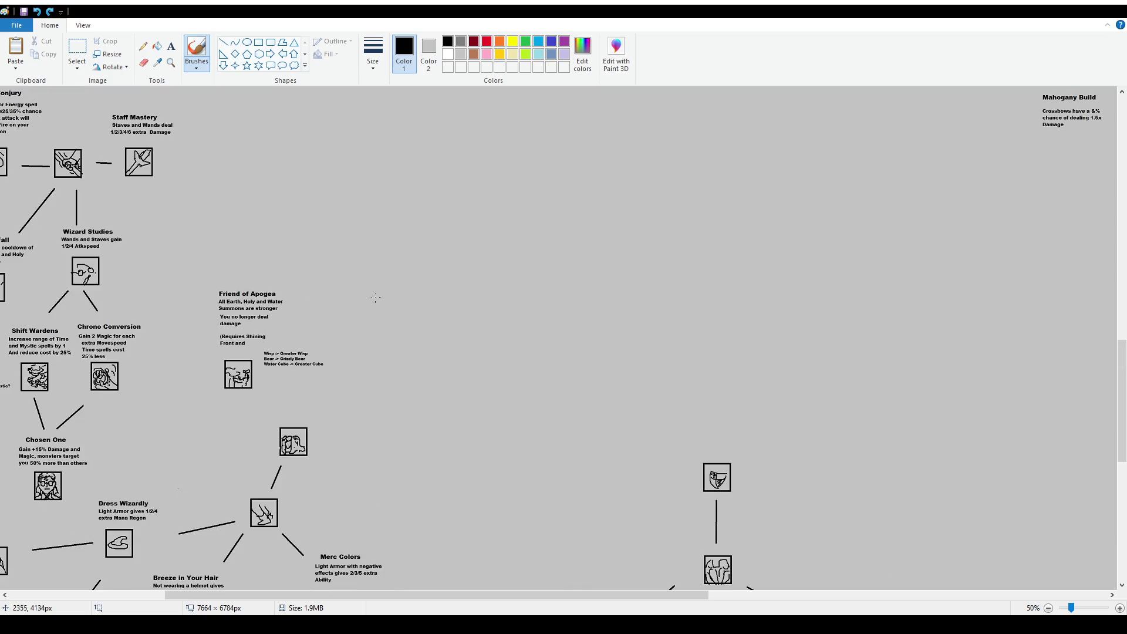
scroll(268, 337, "up", 1, "ctrl")
scroll(371, 293, "down", 2)
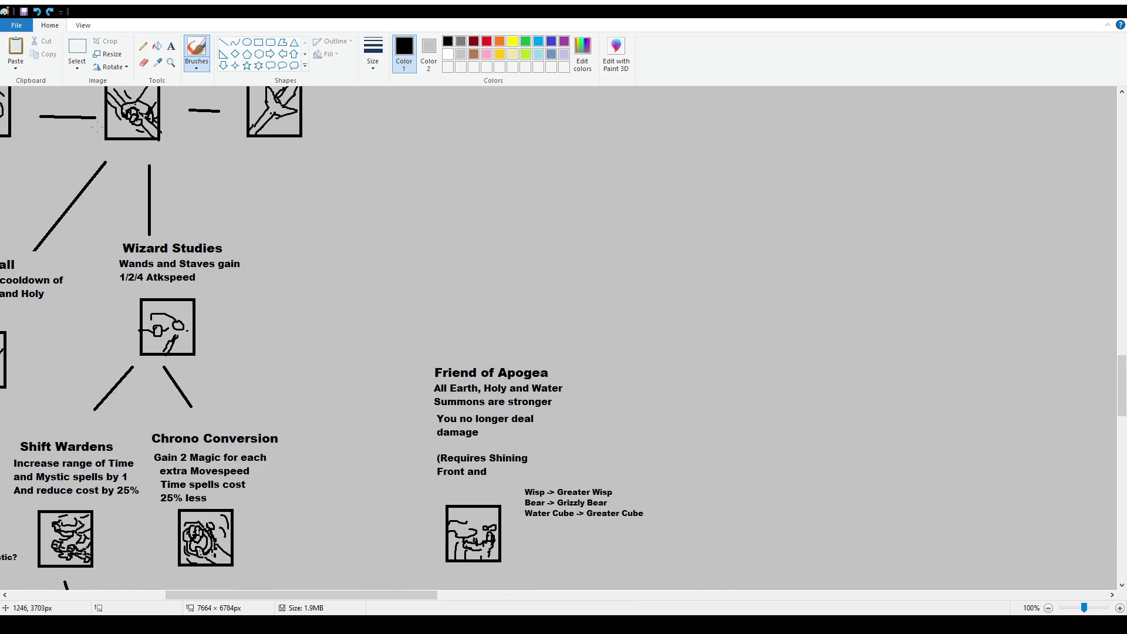
Add 'Child's Channel)' after 'Front and', then select the whole Friend of Apogea block
left_click(171, 46)
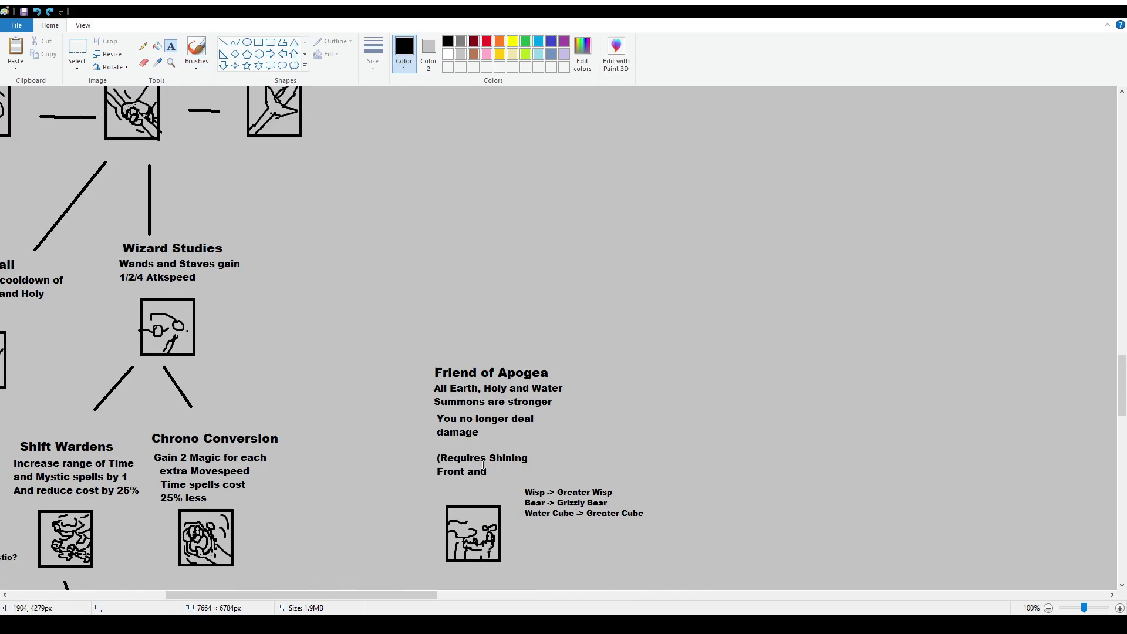
left_click(493, 465)
type("c")
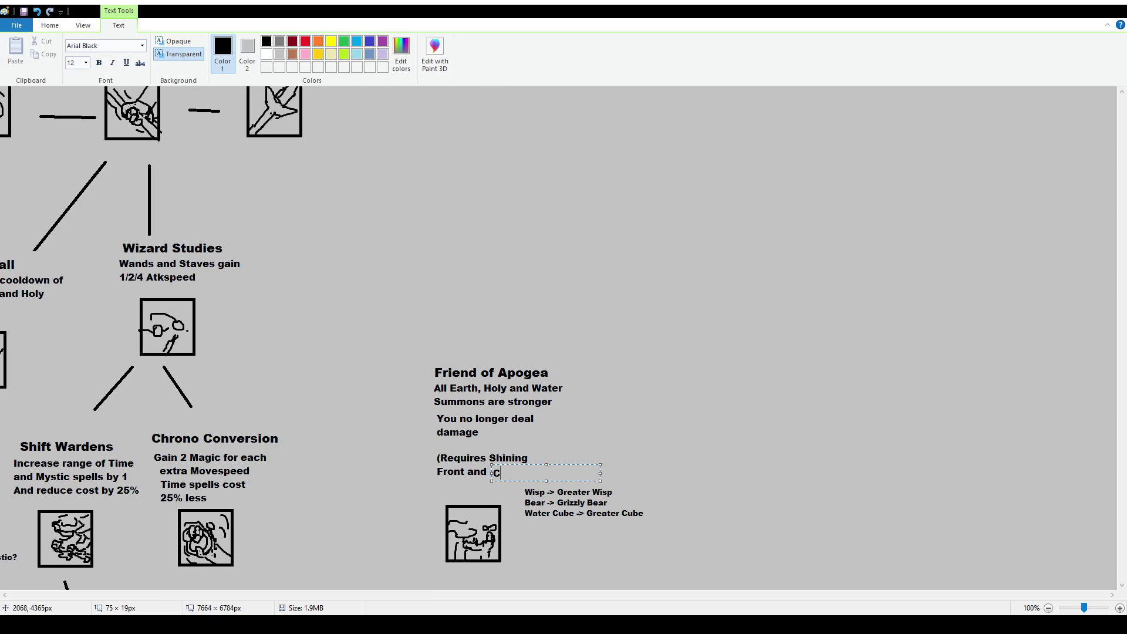
type("hild's Channel)")
left_click_drag(557, 465, 555, 462)
left_click(582, 418)
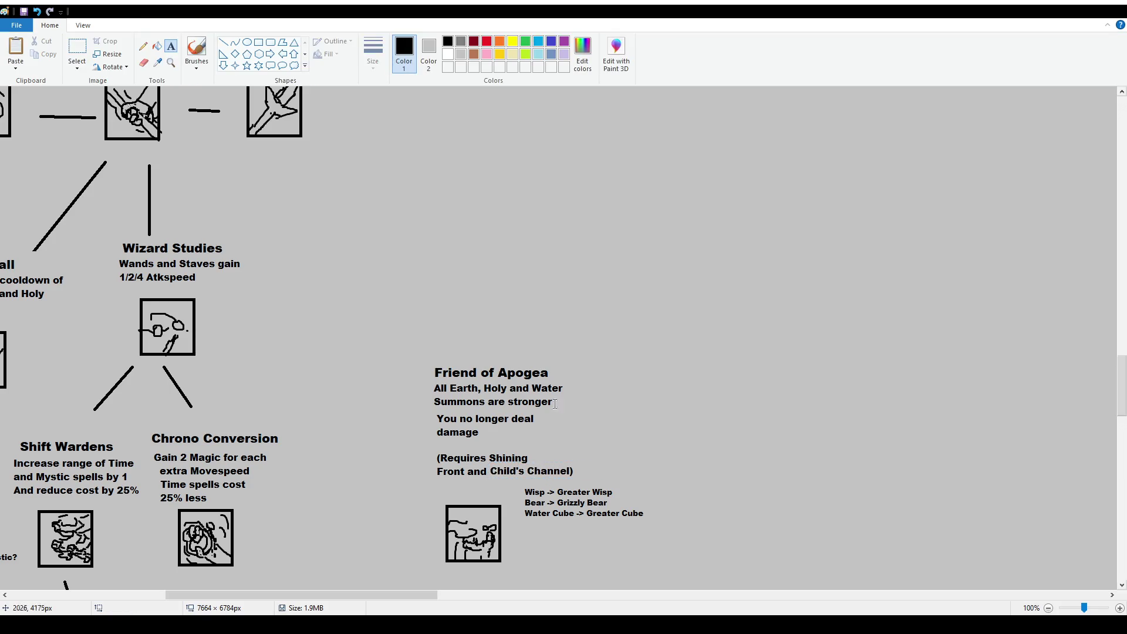
left_click(77, 51)
mouse_move(413, 352)
left_mouse_down()
mouse_move(557, 579)
mouse_move(668, 578)
left_mouse_up()
Move the Friend of Apogea block higher and the Krissaegrim block further down
left_click_drag(608, 547, 607, 336)
scroll(572, 335, "down", 1)
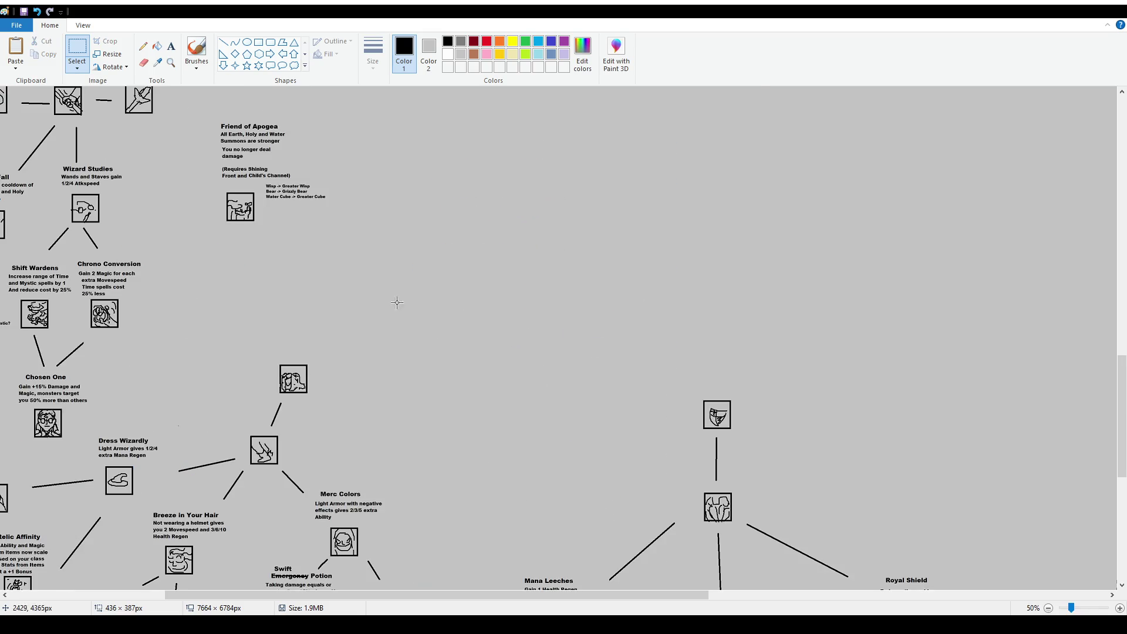
scroll(428, 312, "up", 15)
left_click_drag(407, 194, 558, 342)
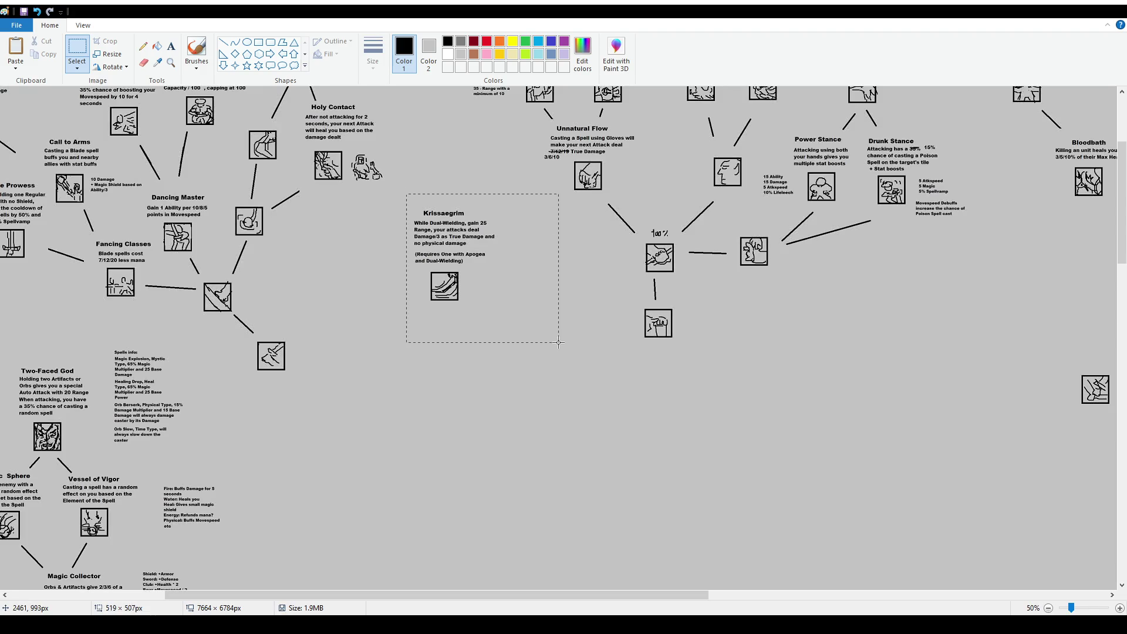
left_click_drag(487, 329, 495, 474)
scroll(476, 408, "down", 15)
scroll(476, 408, "down", 3)
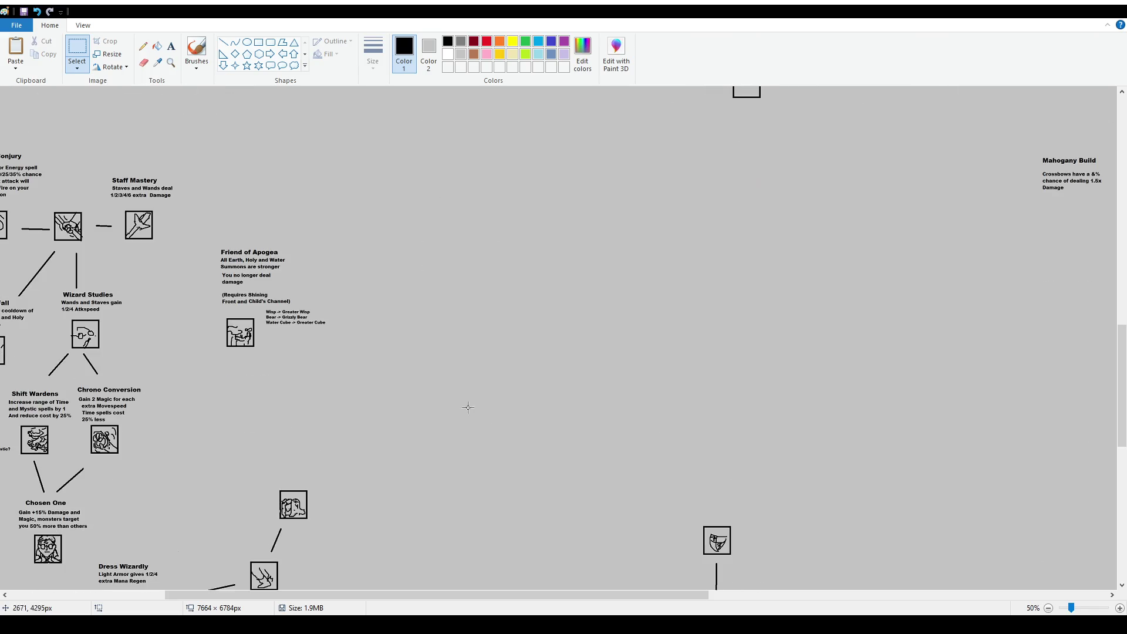
Reposition the Friend of Apogea block up and to the left and drop it
mouse_move(206, 239)
left_mouse_down()
mouse_move(310, 382)
mouse_move(364, 388)
left_mouse_up()
left_click_drag(296, 339, 379, 203)
scroll(361, 311, "up", 9)
mouse_move(356, 524)
left_mouse_down()
mouse_move(364, 282)
mouse_move(310, 402)
mouse_move(320, 389)
left_mouse_up()
left_click(366, 302)
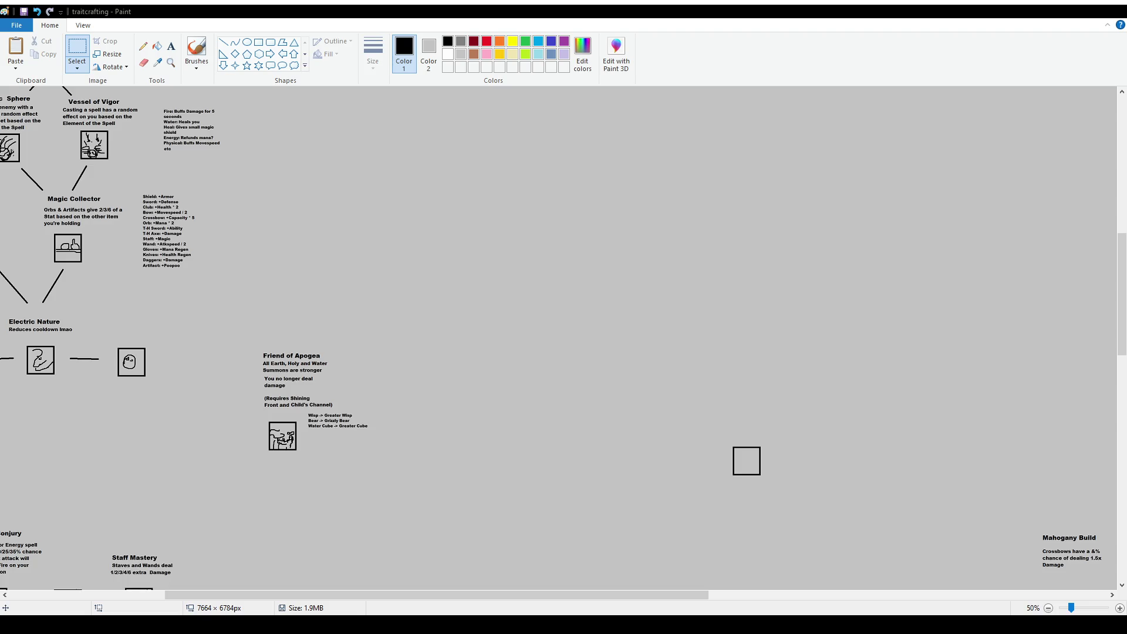
Select the area beside Lanzer's Draft near Merc Colors
scroll(390, 227, "down", 3)
scroll(435, 302, "up", 3)
scroll(390, 290, "down", 10)
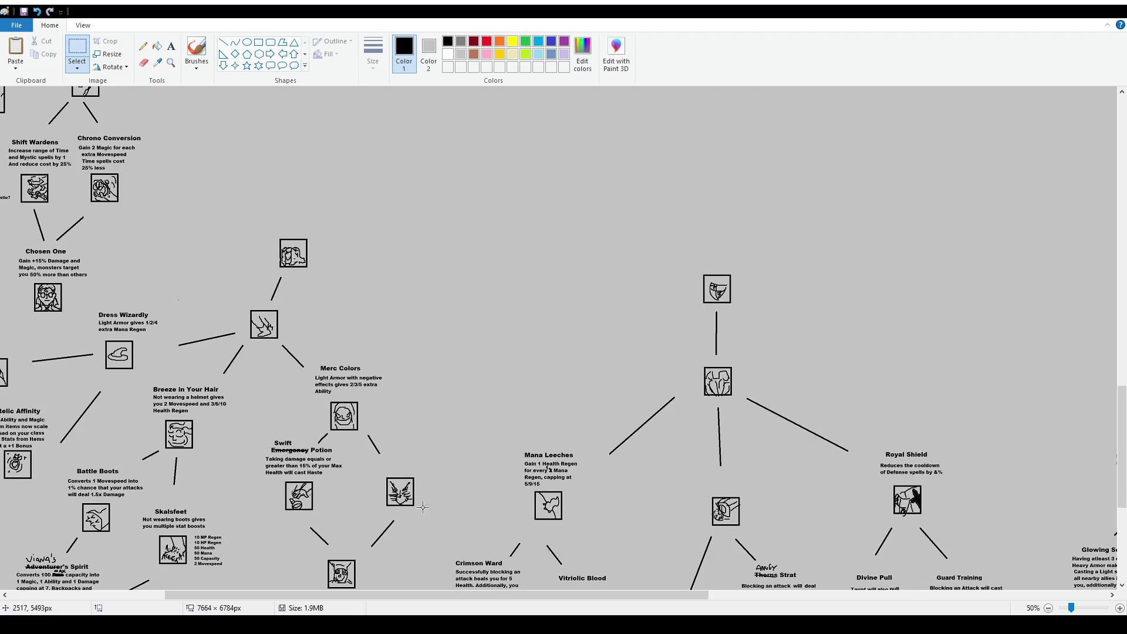
left_click_drag(563, 596, 289, 576)
scroll(276, 407, "down", 2)
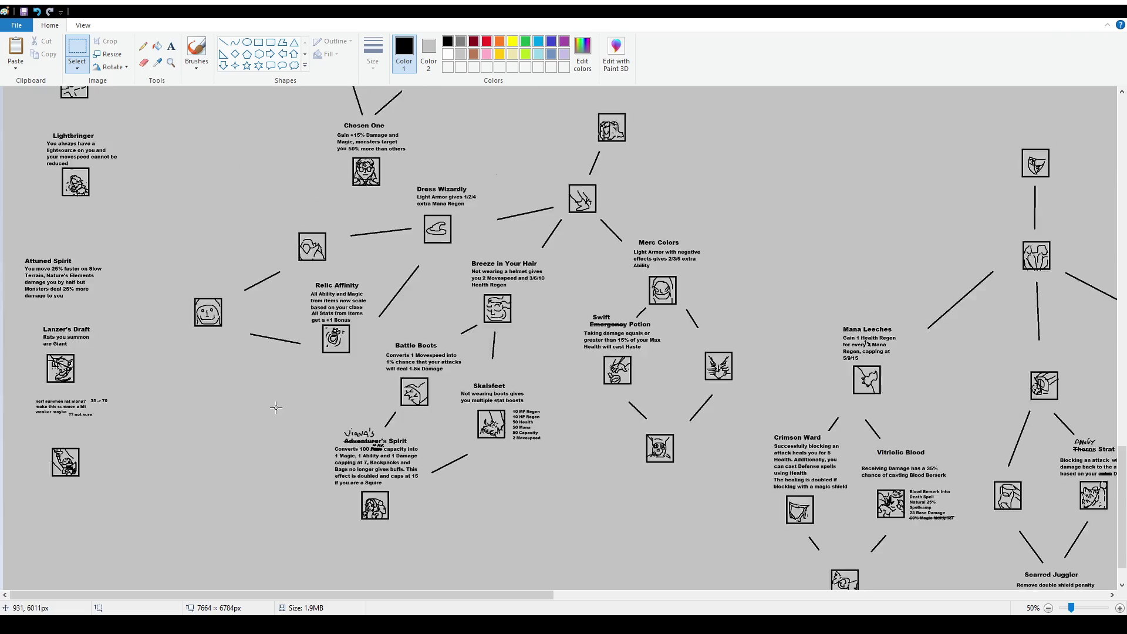
scroll(276, 407, "down", 2)
scroll(134, 367, "up", 2)
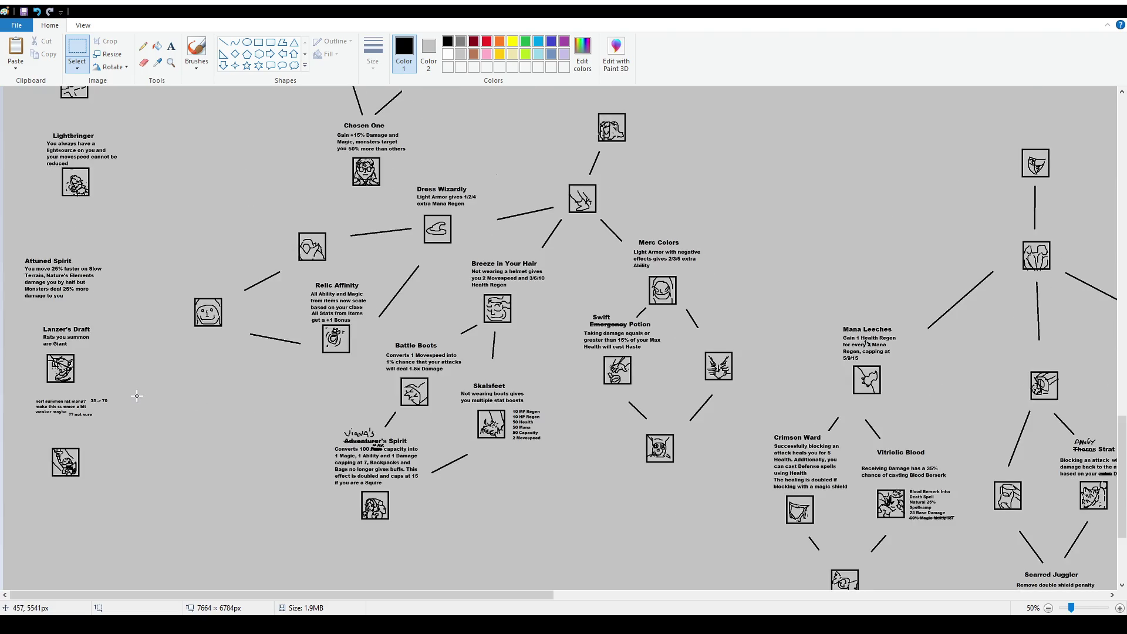
mouse_move(30, 316)
left_mouse_down()
mouse_move(117, 387)
mouse_move(71, 367)
mouse_move(776, 227)
left_mouse_up()
Select the skull trait icon and drag it to the right of Lanzer's Draft
left_click(587, 341)
left_click_drag(540, 595, 655, 595)
scroll(583, 376, "down", 5)
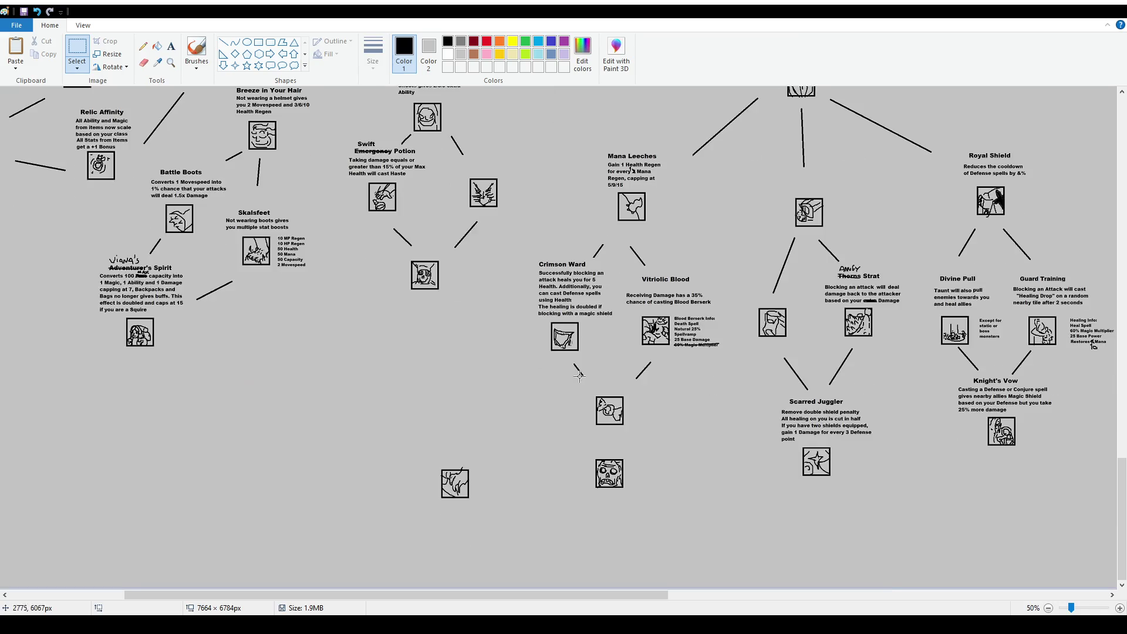
mouse_move(577, 443)
left_mouse_down()
mouse_move(654, 507)
mouse_move(568, 151)
mouse_move(547, 140)
left_mouse_up()
scroll(547, 140, "up", 7)
mouse_move(546, 394)
left_mouse_down()
mouse_move(622, 321)
mouse_move(647, 324)
left_mouse_up()
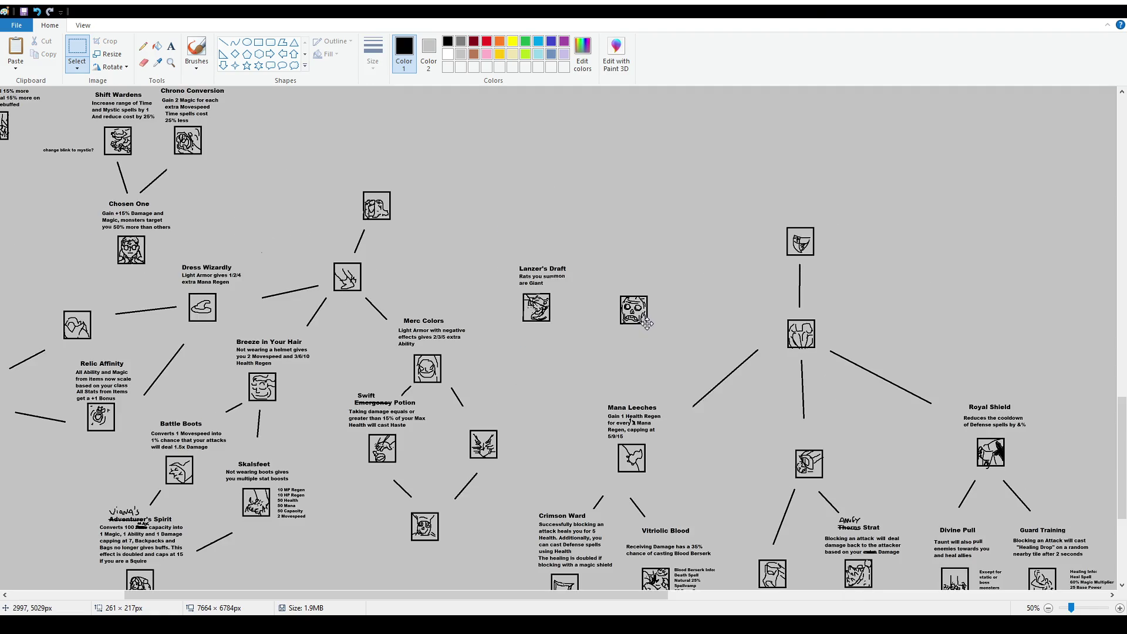
Drop the skull icon between Merc Colors and Mana Leeches and draw a text box above it
mouse_move(506, 239)
left_mouse_down()
mouse_move(588, 334)
mouse_move(361, 566)
mouse_move(364, 476)
left_mouse_up()
scroll(360, 567, "down", 7)
scroll(609, 283, "up", 7)
mouse_move(609, 282)
left_mouse_down()
mouse_move(664, 338)
mouse_move(574, 298)
left_mouse_up()
left_click(682, 242)
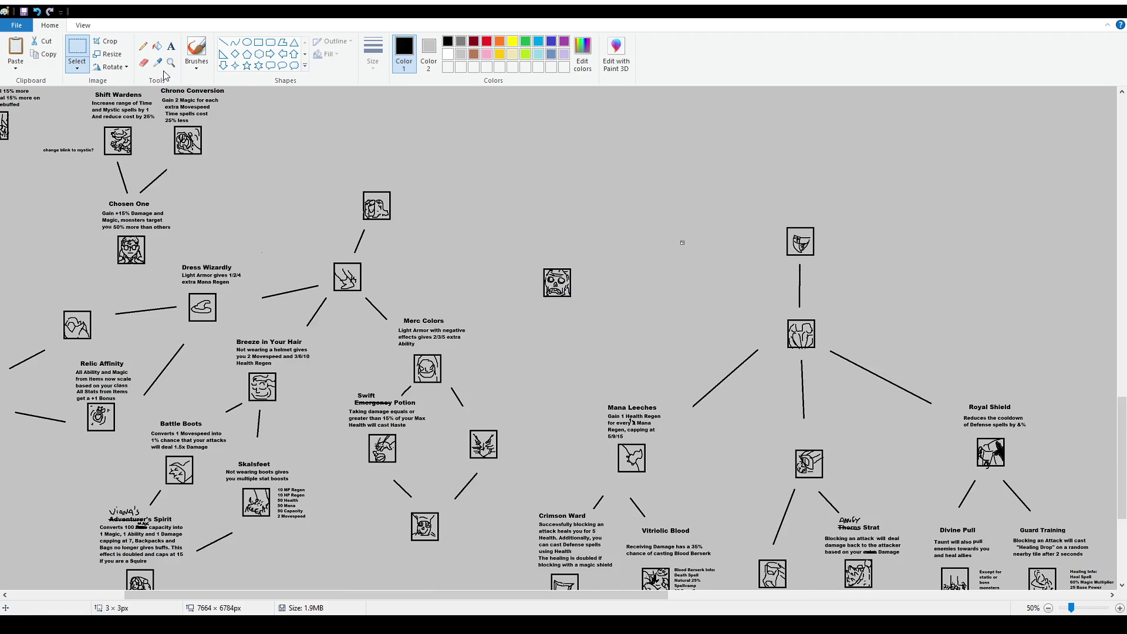
left_click(171, 46)
left_click_drag(517, 205, 653, 235)
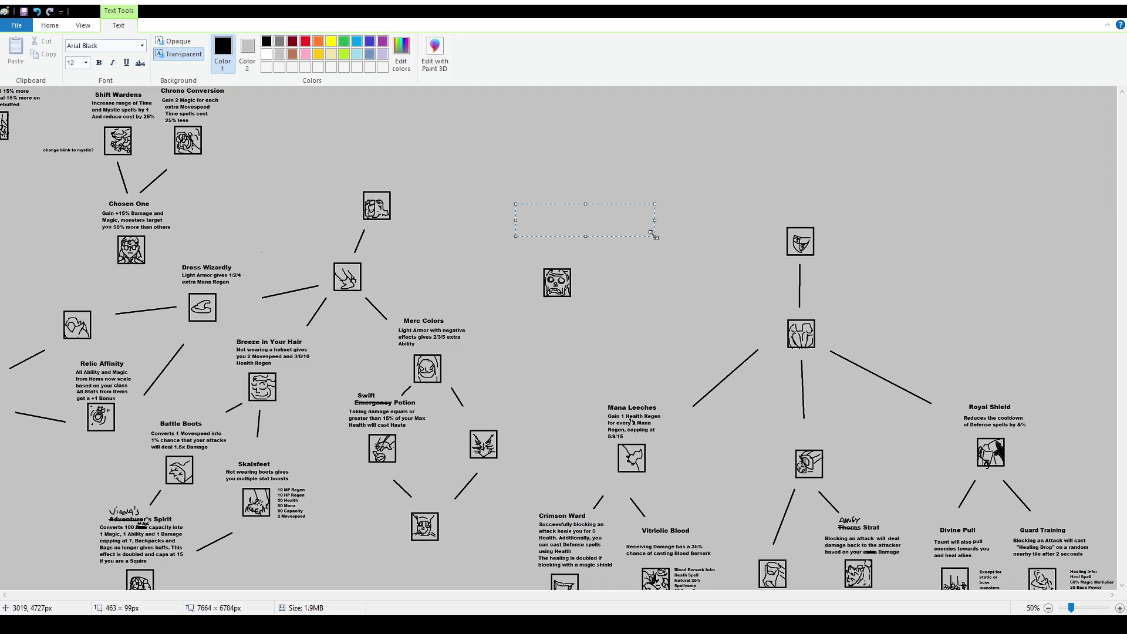
Set the font size to 16 and type the title 'Meat Shield' for the skull icon
left_click(90, 64)
type("16")
key("ctrl+a")
type("ME")
Commit the Meat Shield title onto the canvas
left_click(434, 498)
scroll(480, 290, "up", 15)
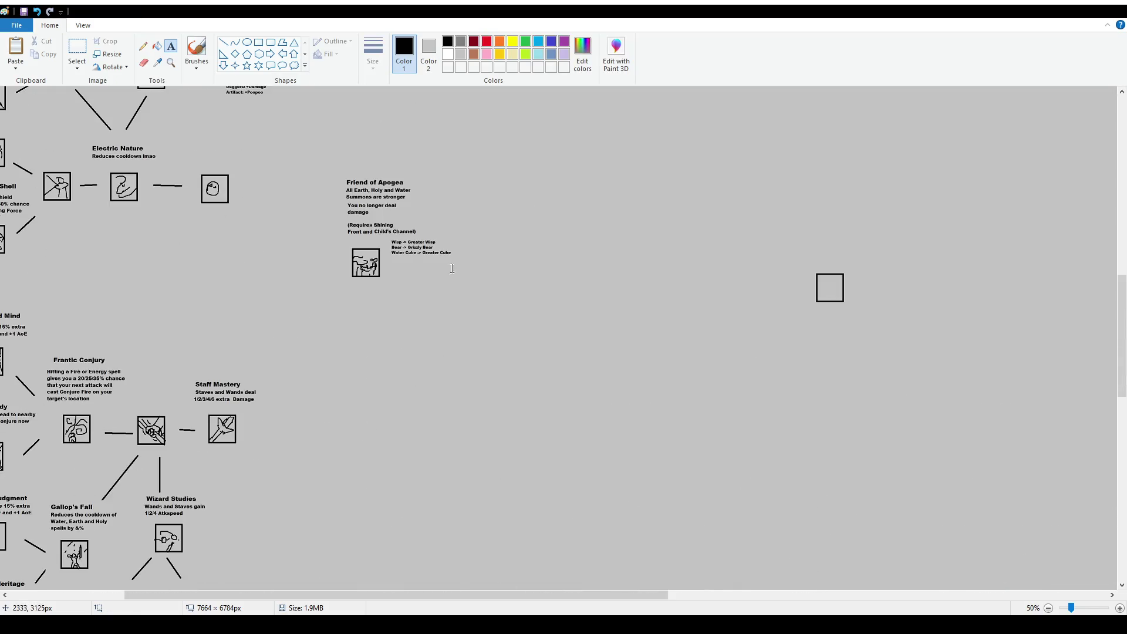
scroll(412, 231, "up", 3)
scroll(412, 232, "down", 15)
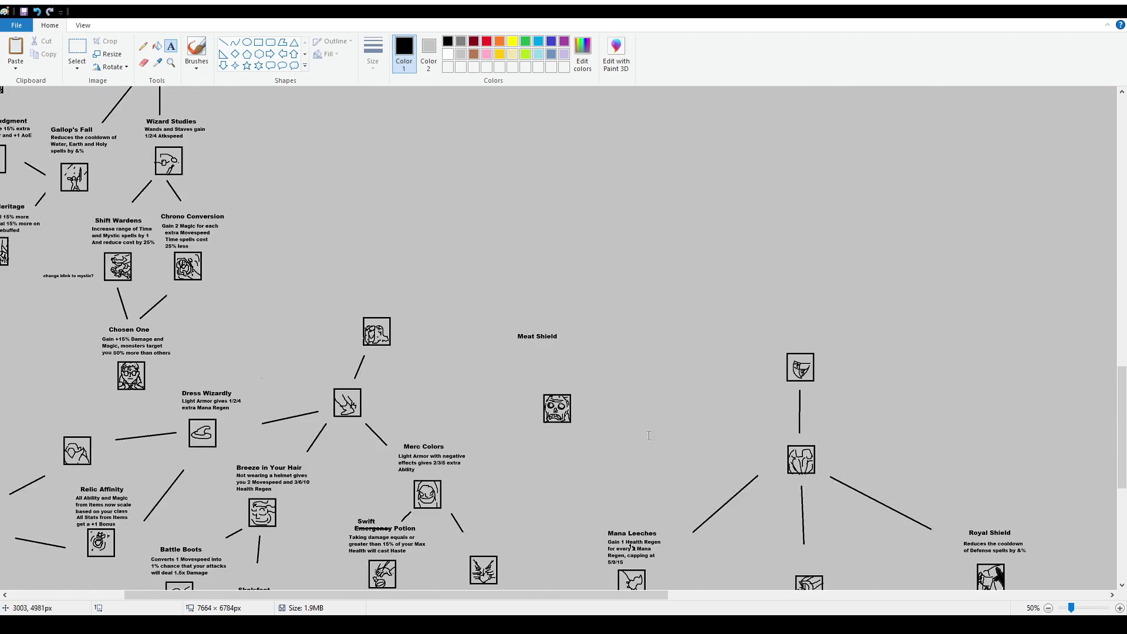
Scroll the canvas to the Mahogany Build and Meditation branches
scroll(562, 578, "down", 3)
scroll(823, 470, "right", 10)
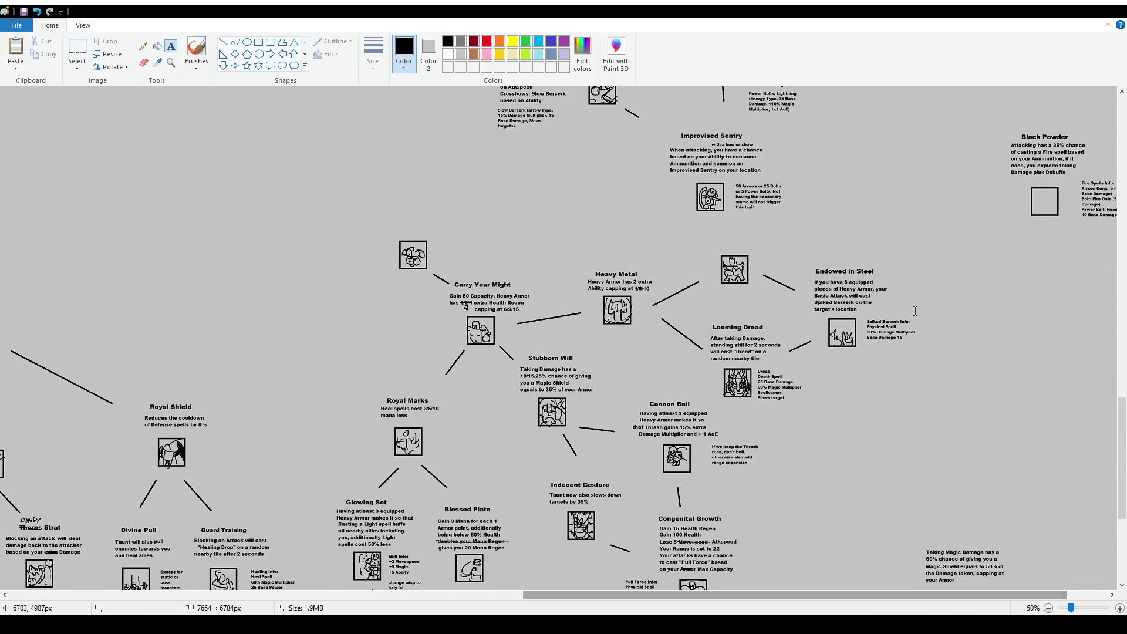
scroll(1050, 375, "down", 3)
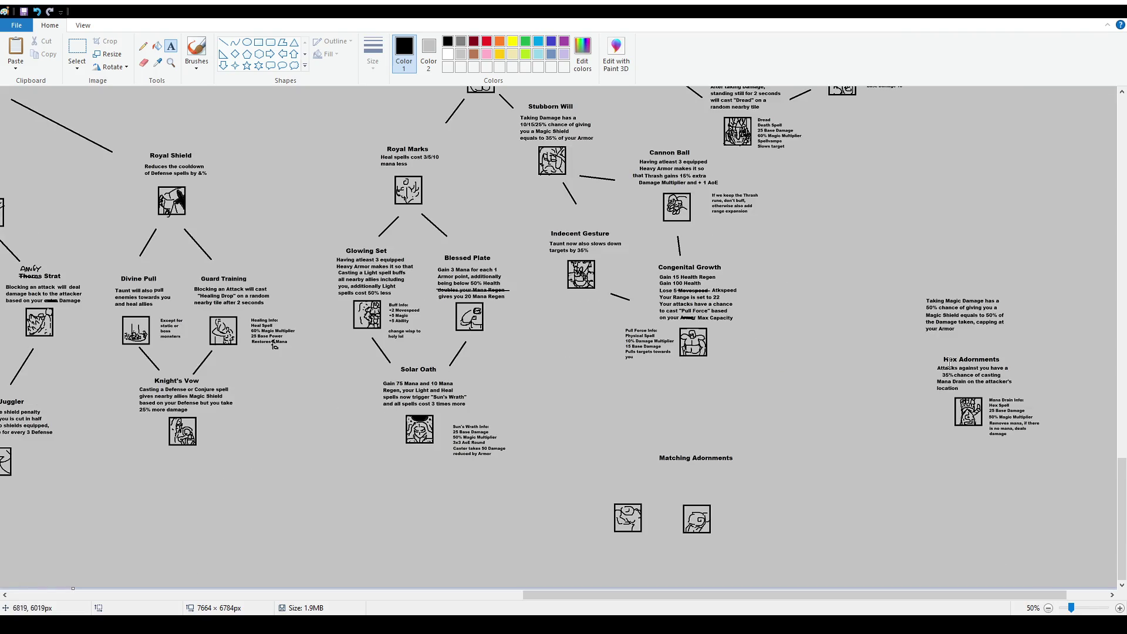
scroll(1043, 451, "up", 10)
scroll(822, 528, "down", 2)
left_click_drag(742, 595, 782, 594)
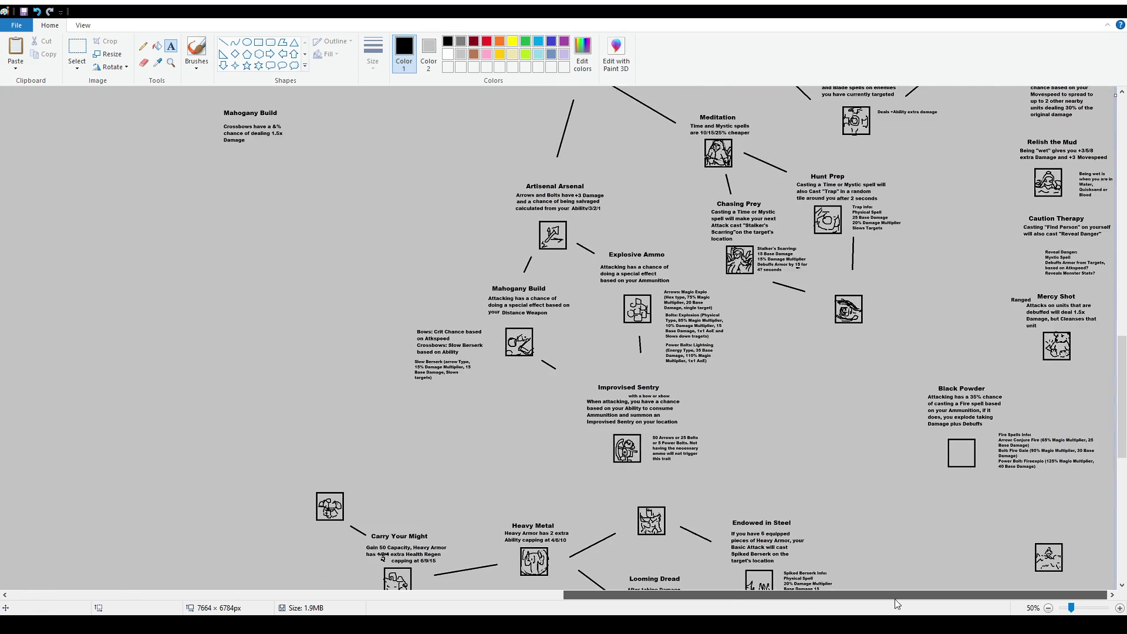
scroll(939, 449, "up", 4)
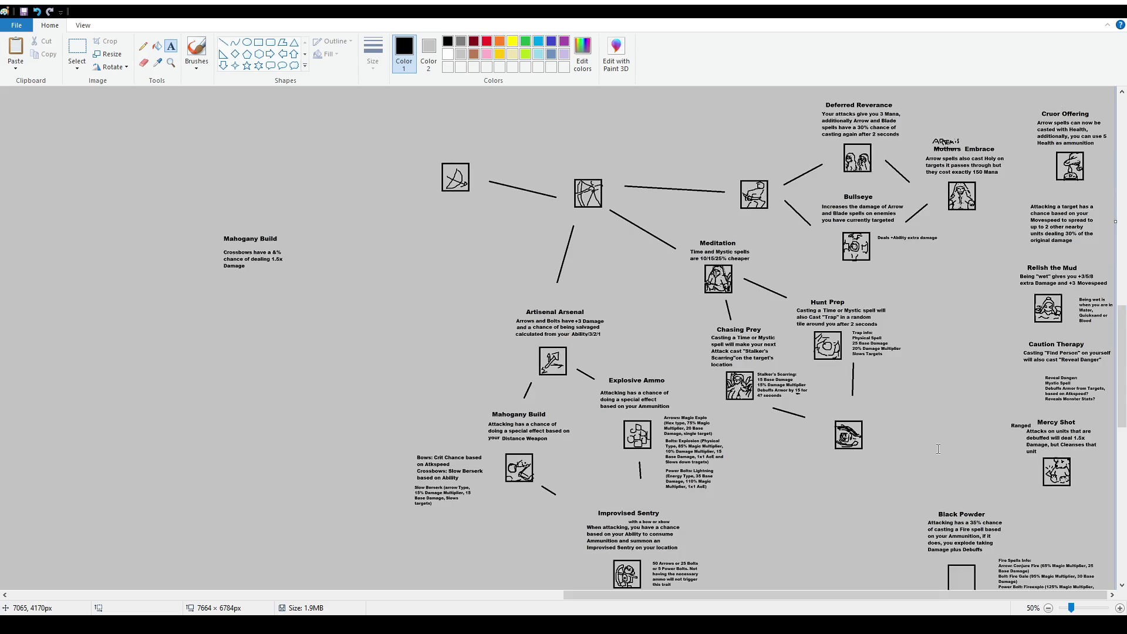
scroll(891, 420, "up", 2)
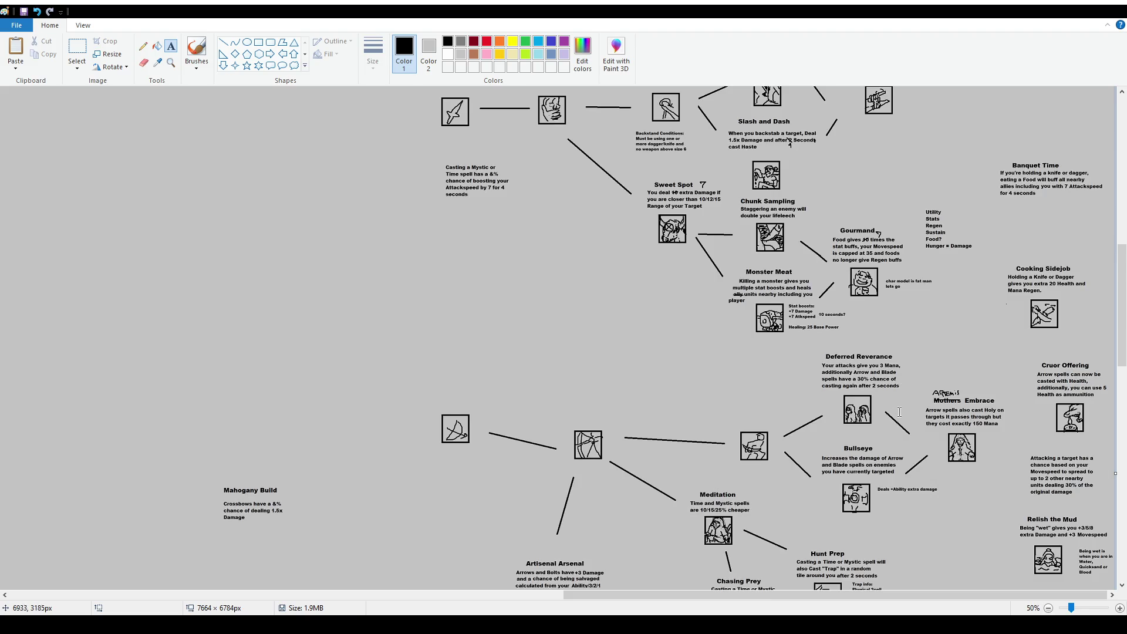
left_click(77, 46)
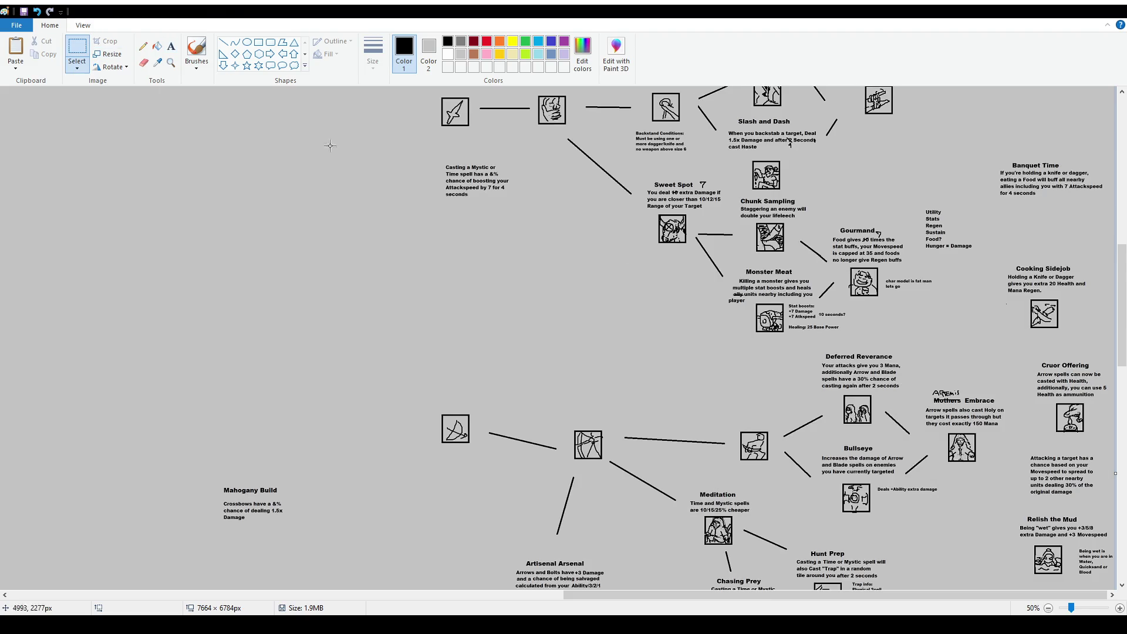
Shift the Meat Shield icon up and to the left
left_click_drag(1033, 359, 1115, 445)
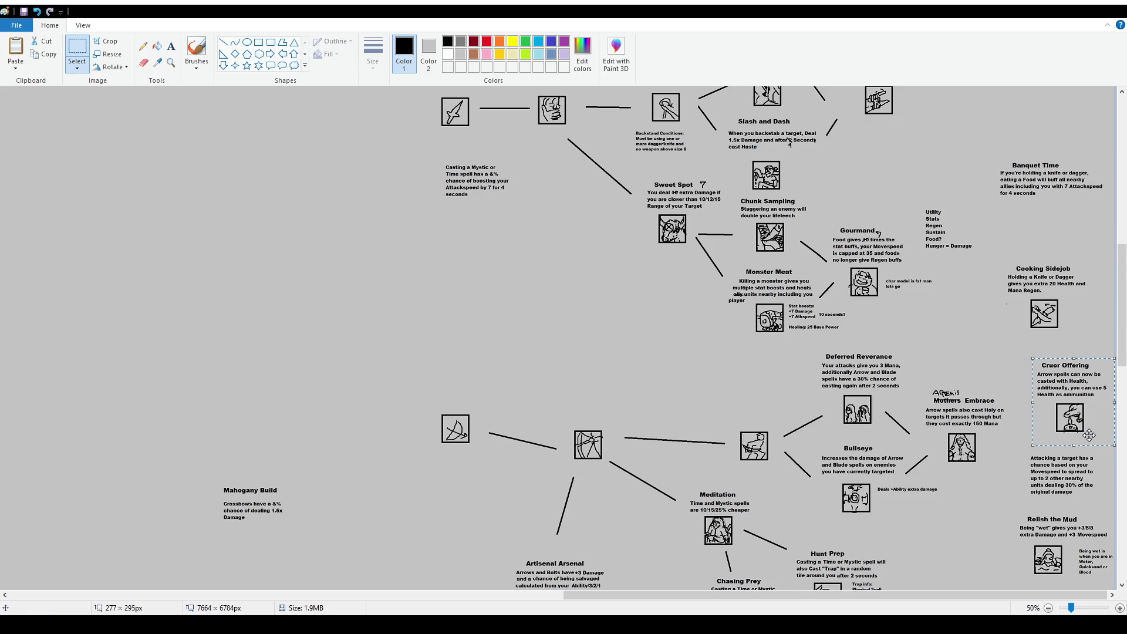
left_click_drag(799, 595, 302, 595)
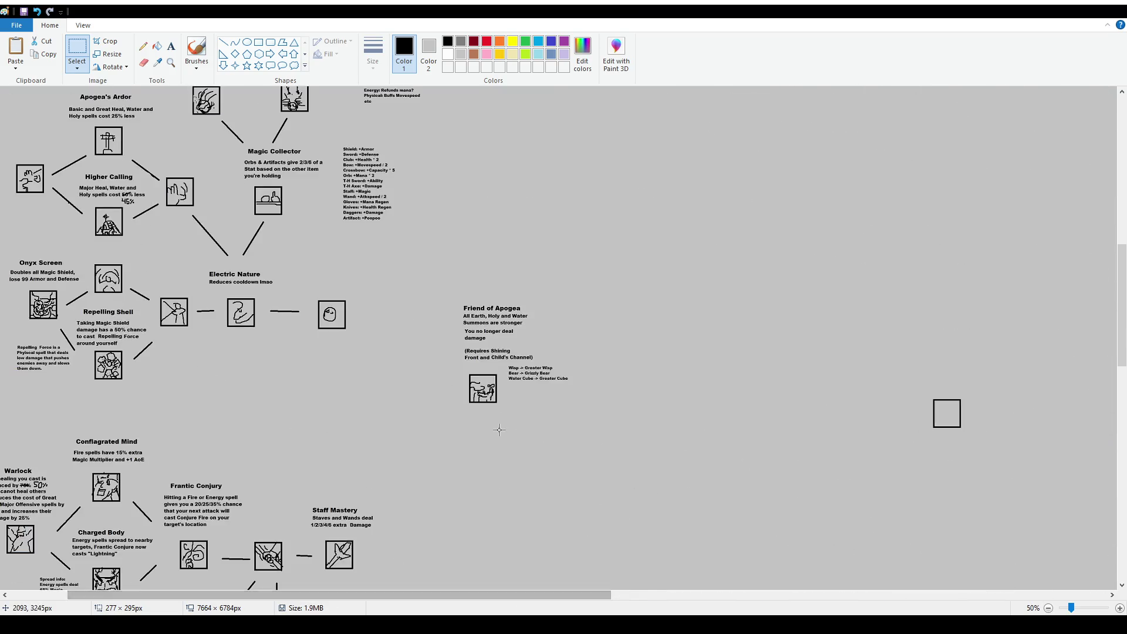
scroll(513, 447, "down", 8)
mouse_move(649, 385)
left_mouse_down()
mouse_move(707, 440)
mouse_move(672, 407)
mouse_move(676, 418)
left_mouse_up()
left_click_drag(604, 307, 721, 431)
Move the Lanzer's Draft text and icon to its new lower-left spot
scroll(730, 438, "down", 3)
left_click_drag(645, 137, 82, 511)
scroll(456, 436, "down", 2)
mouse_move(463, 428)
left_mouse_down()
mouse_move(538, 518)
mouse_move(574, 319)
mouse_move(714, 290)
mouse_move(600, 362)
mouse_move(235, 493)
left_mouse_up()
scroll(702, 297, "up", 4)
scroll(600, 363, "down", 4)
left_click(721, 402)
Drag Cruor Offering leftward beside Monster Meat
scroll(721, 402, "up", 12)
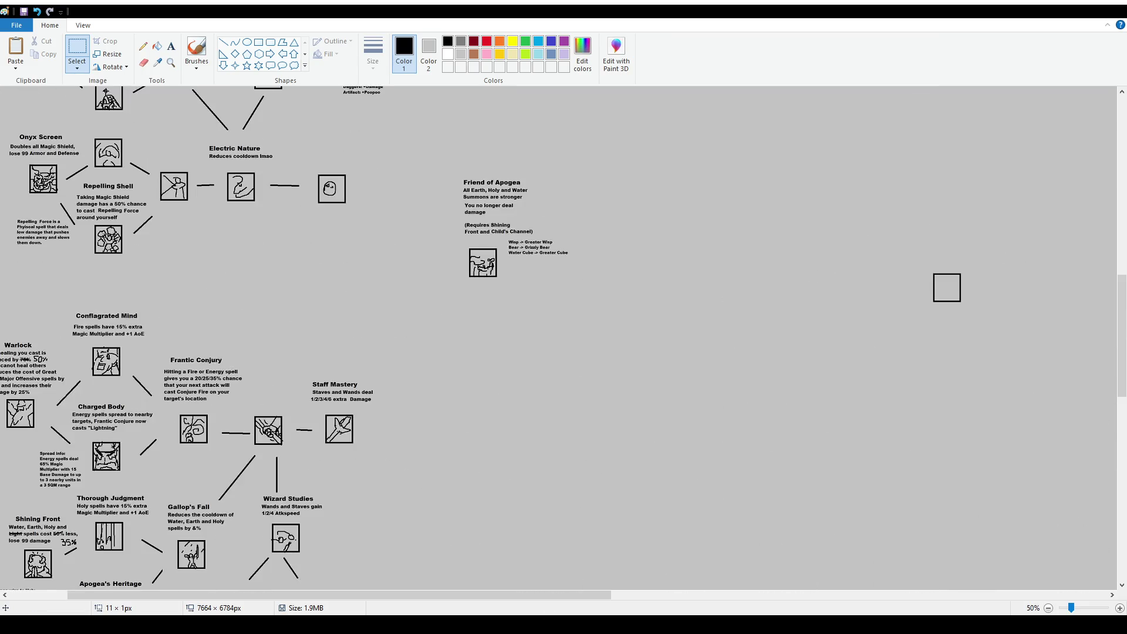
left_click_drag(340, 595, 837, 595)
scroll(1072, 427, "down", 2)
scroll(1073, 427, "up", 2)
mouse_move(1027, 228)
left_mouse_down()
mouse_move(1114, 316)
mouse_move(378, 306)
mouse_move(384, 290)
mouse_move(538, 227)
mouse_move(543, 214)
left_mouse_up()
scroll(839, 296, "up", 2)
scroll(839, 297, "up", 3)
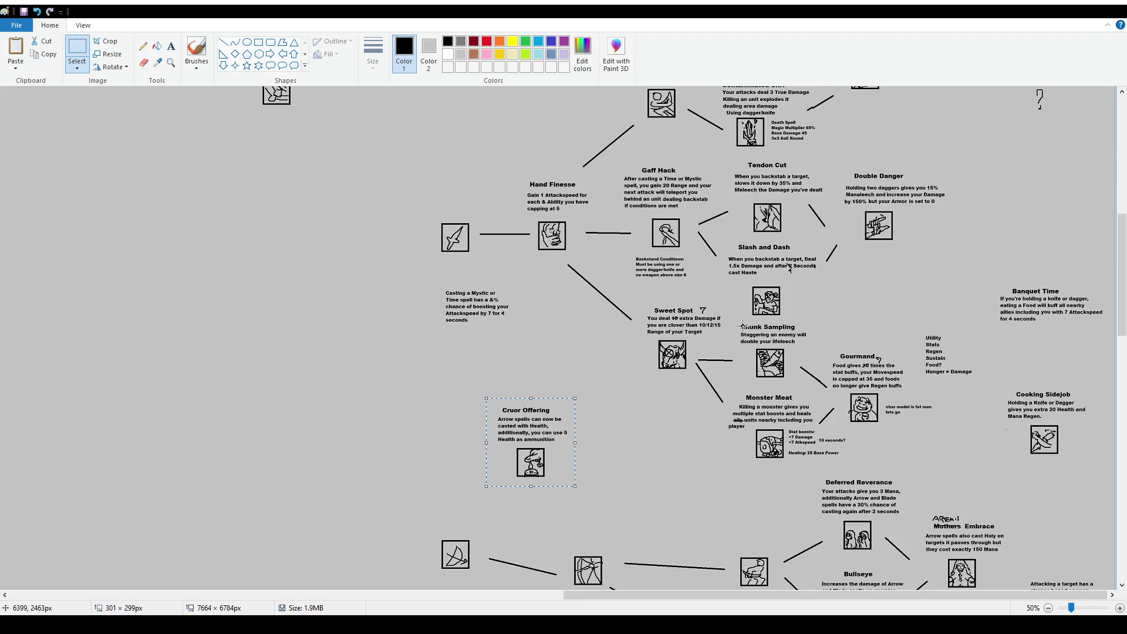
scroll(556, 204, "down", 6)
scroll(556, 205, "up", 2)
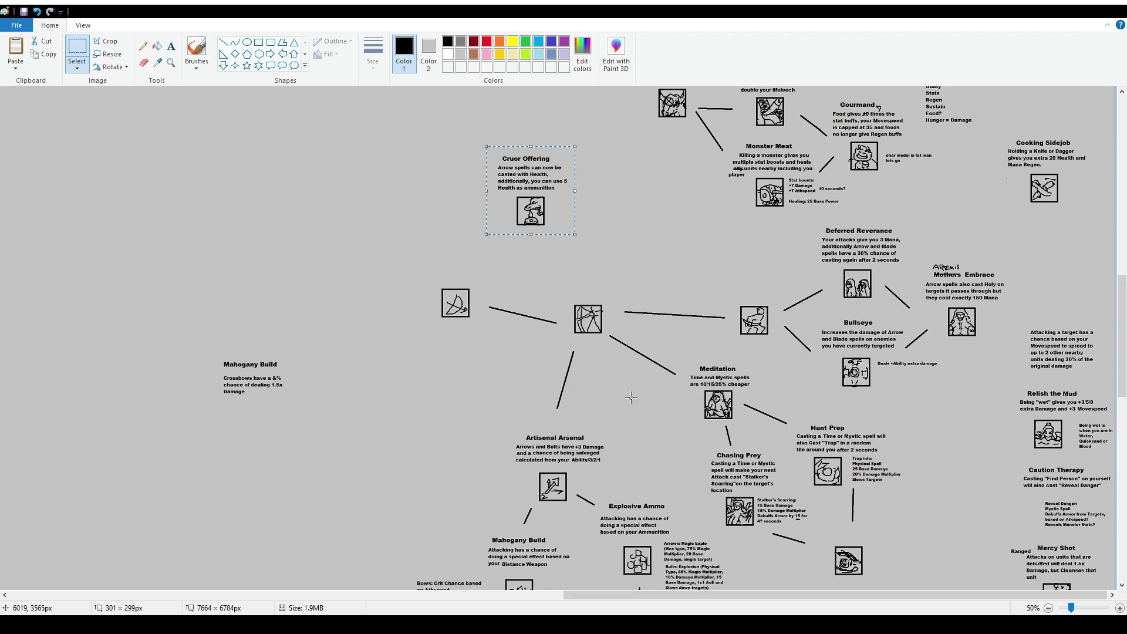
Move Cruor Offering back to sit right under Cooking Sidejob
scroll(611, 396, "up", 6)
scroll(512, 423, "down", 4)
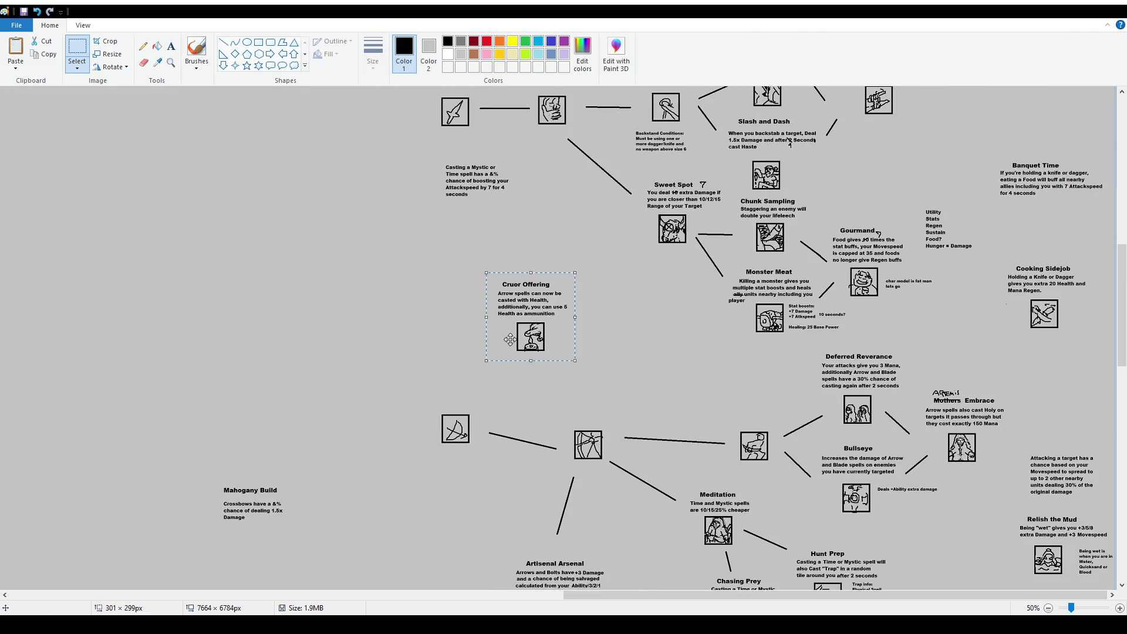
left_click_drag(522, 282, 1058, 393)
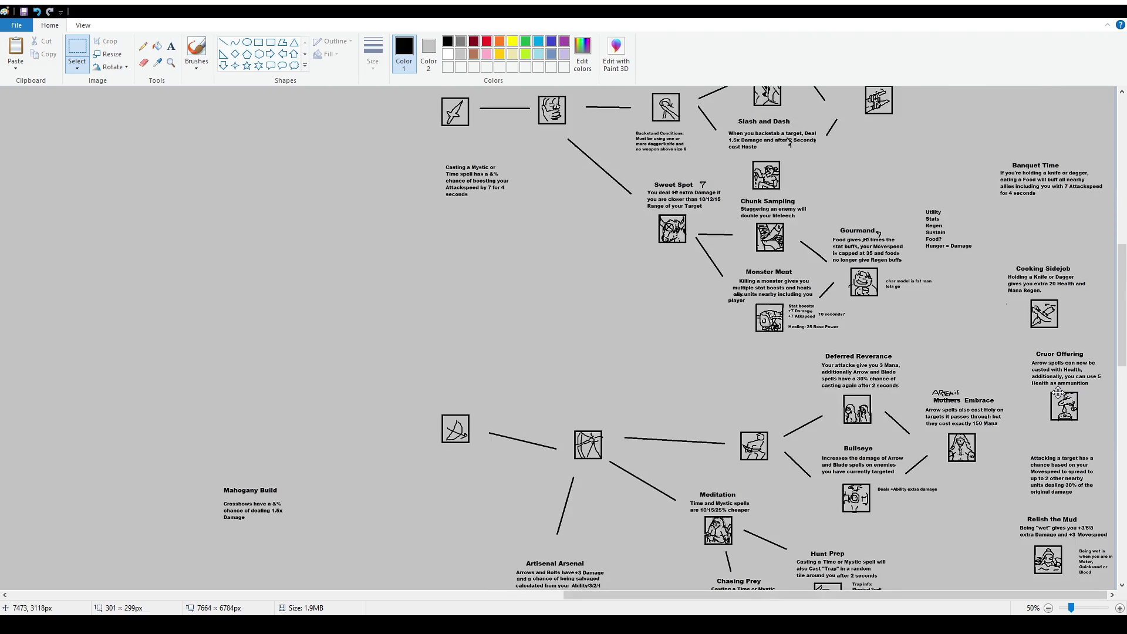
left_click(955, 370)
scroll(1025, 384, "up", 2)
scroll(1026, 385, "down", 2)
Raise Cooking Sidejob, Cruor Offering and Banquet Time higher in the right column
left_click_drag(1003, 257, 1090, 319)
left_click(1026, 301)
left_click_drag(1019, 244, 1112, 430)
left_click_drag(1082, 395, 1081, 356)
mouse_move(982, 149)
left_mouse_down()
mouse_move(1100, 201)
mouse_move(1085, 187)
mouse_move(1081, 140)
left_mouse_up()
left_click(1013, 214)
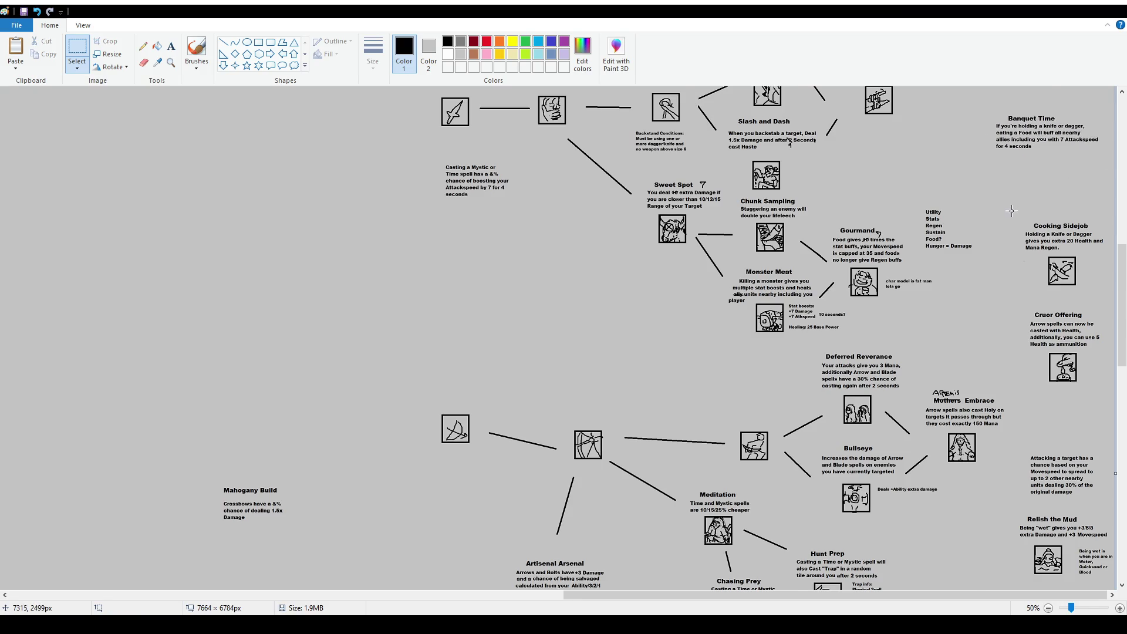
scroll(1004, 219, "up", 3)
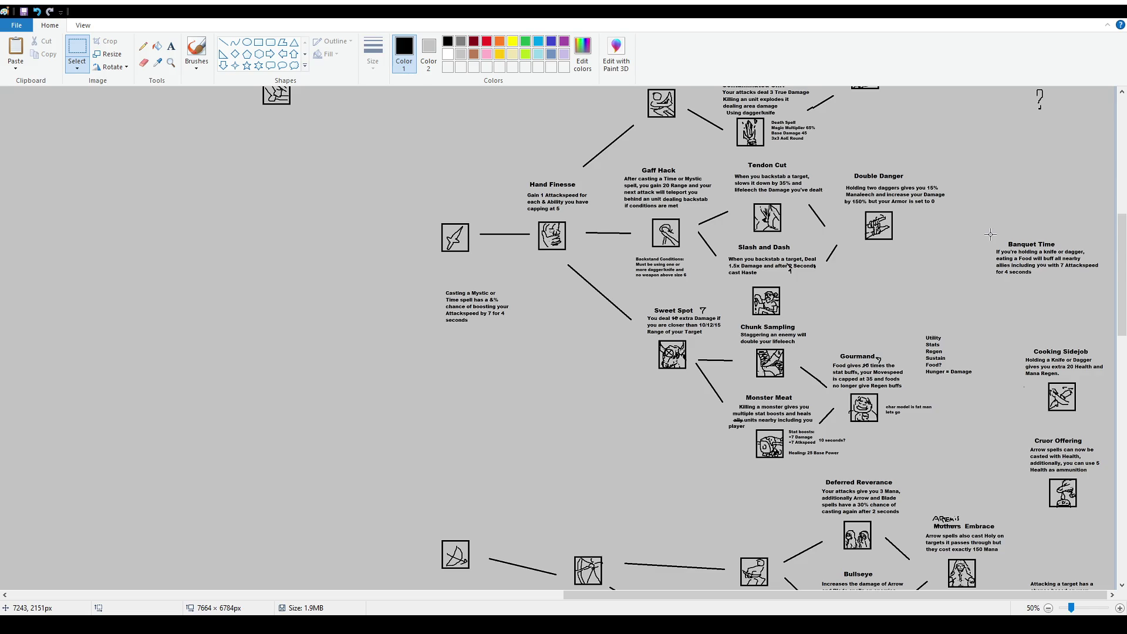
Scroll down the right side of the ranger tree to find Black Powder
left_click_drag(921, 321, 983, 382)
left_click(965, 348)
scroll(1028, 472, "down", 6)
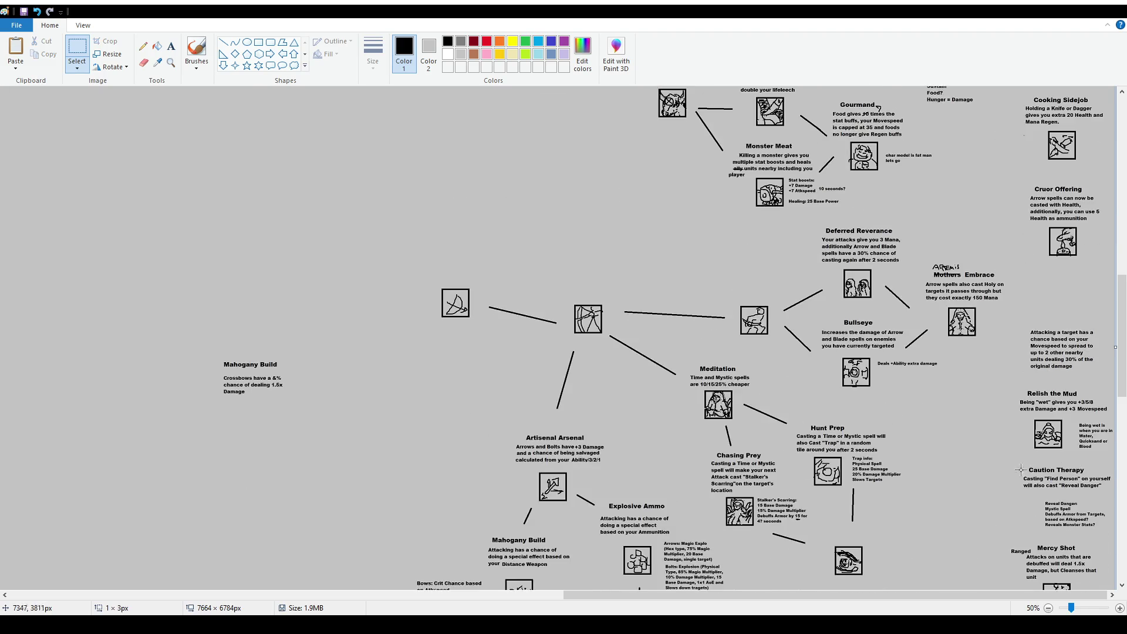
scroll(992, 435, "down", 3)
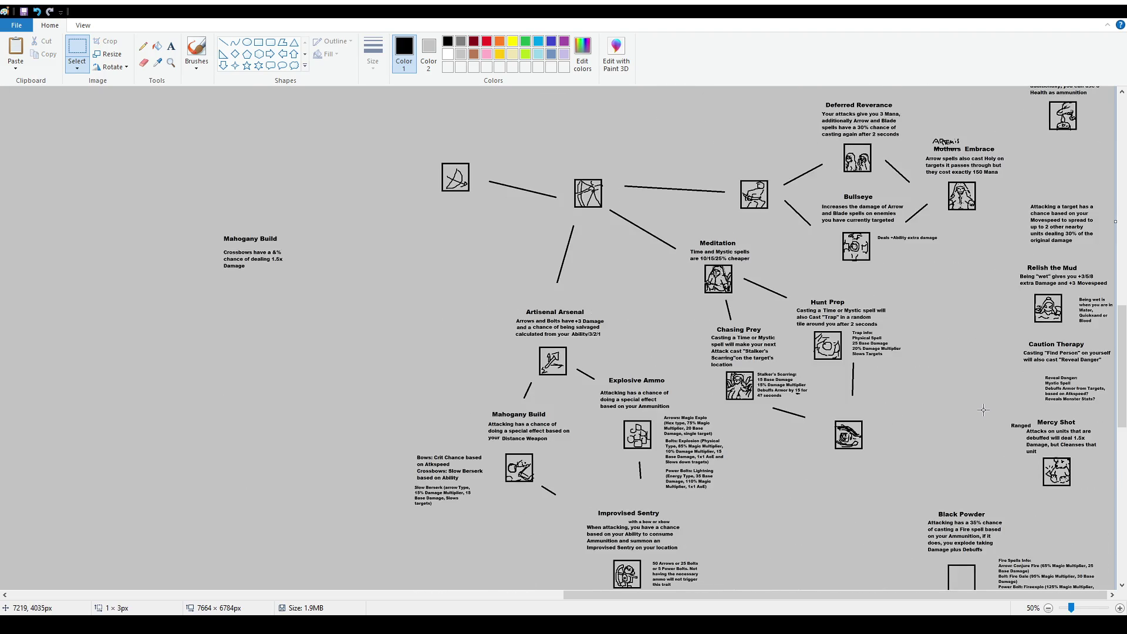
scroll(978, 400, "down", 3)
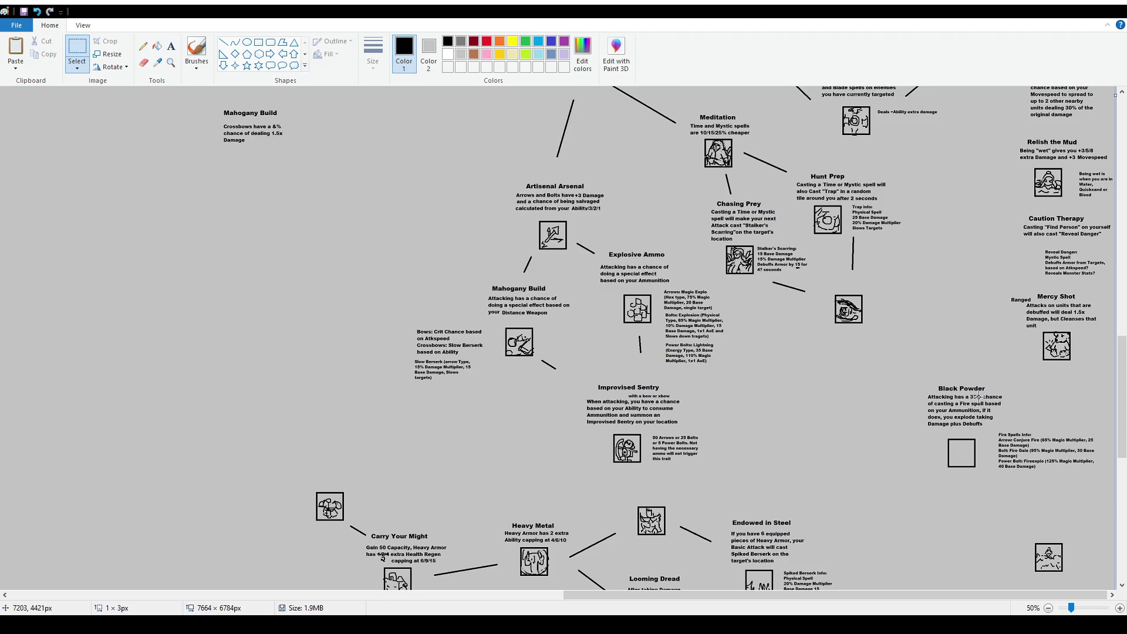
scroll(979, 397, "down", 3)
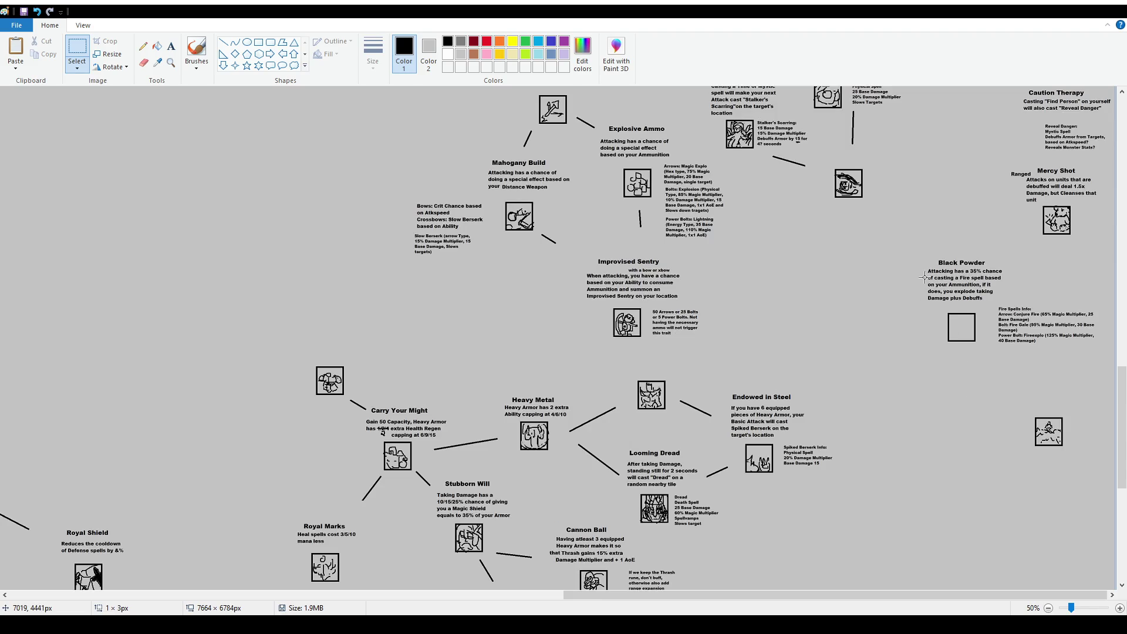
Move the Black Powder node into the empty space on the left of the ranger tree
left_click_drag(910, 252, 1069, 357)
left_click(1093, 365)
mouse_move(914, 247)
left_mouse_down()
mouse_move(1084, 354)
mouse_move(903, 245)
left_mouse_up()
left_click_drag(1039, 337, 298, 316)
key("Escape")
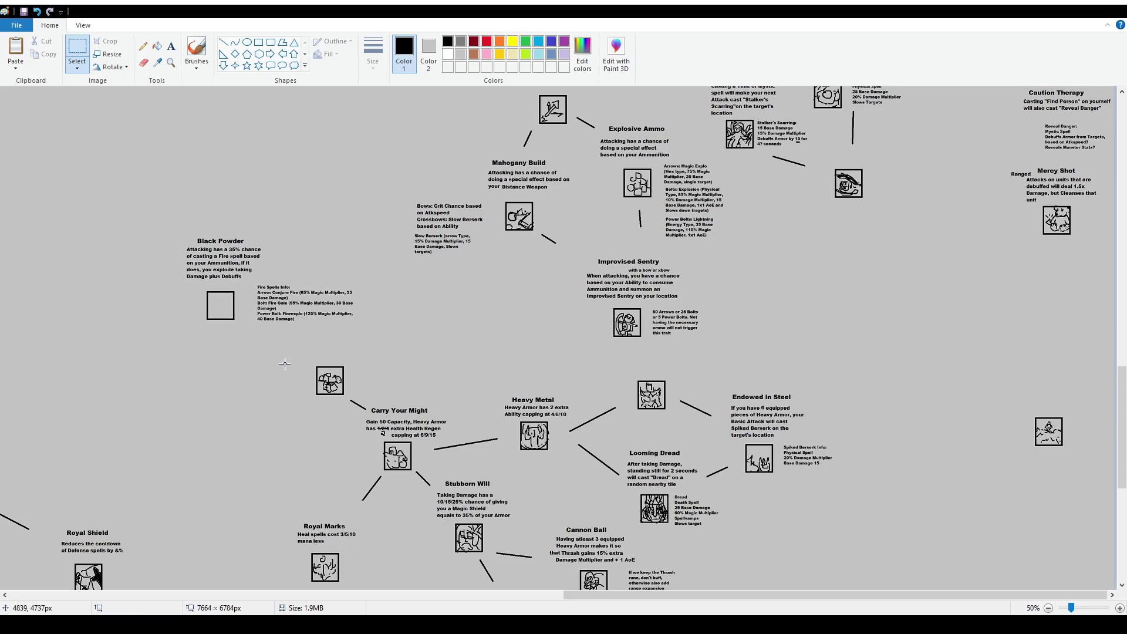
scroll(213, 293, "up", 1)
scroll(319, 304, "down", 2)
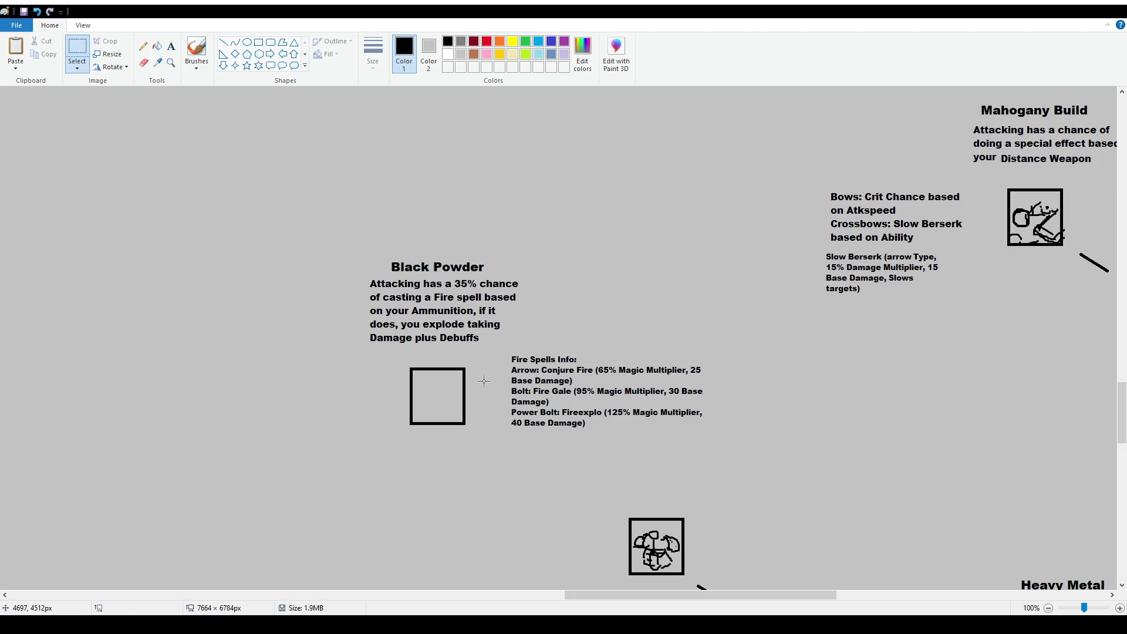
Scroll and pan the canvas to survey the Black Powder area
scroll(368, 300, "down", 1, "ctrl")
scroll(364, 301, "up", 3)
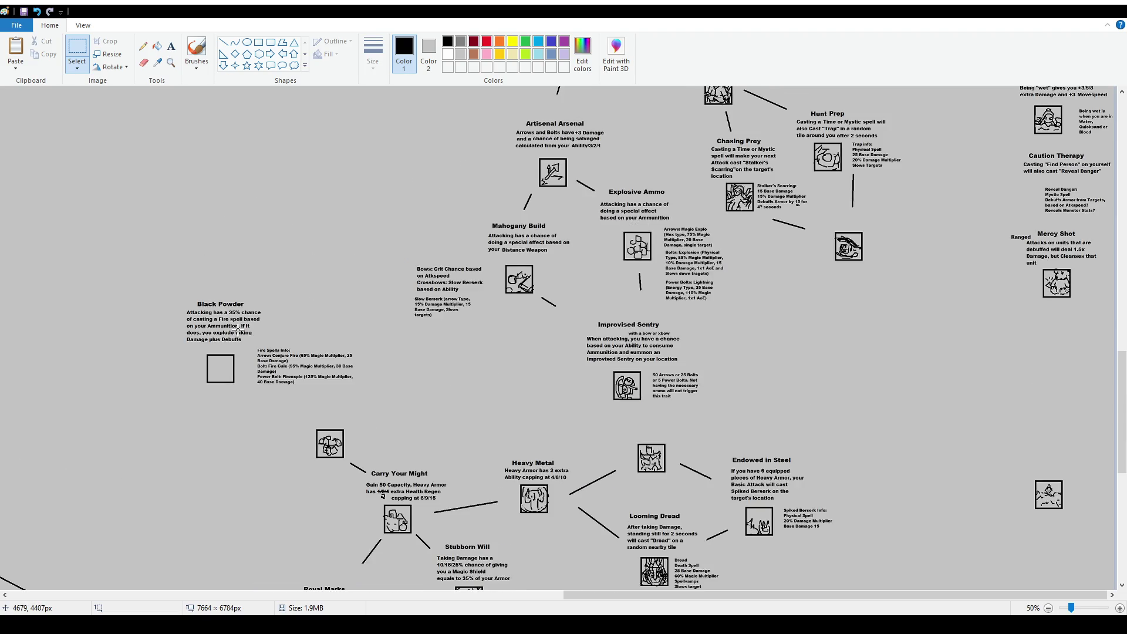
scroll(772, 365, "down", 3)
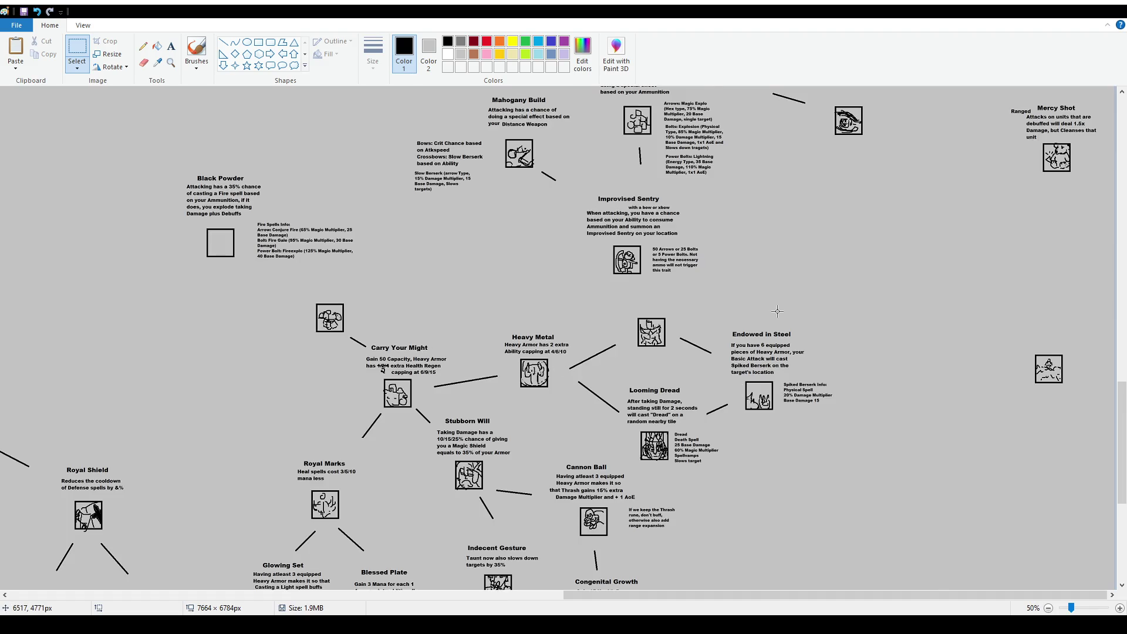
scroll(777, 311, "down", 6)
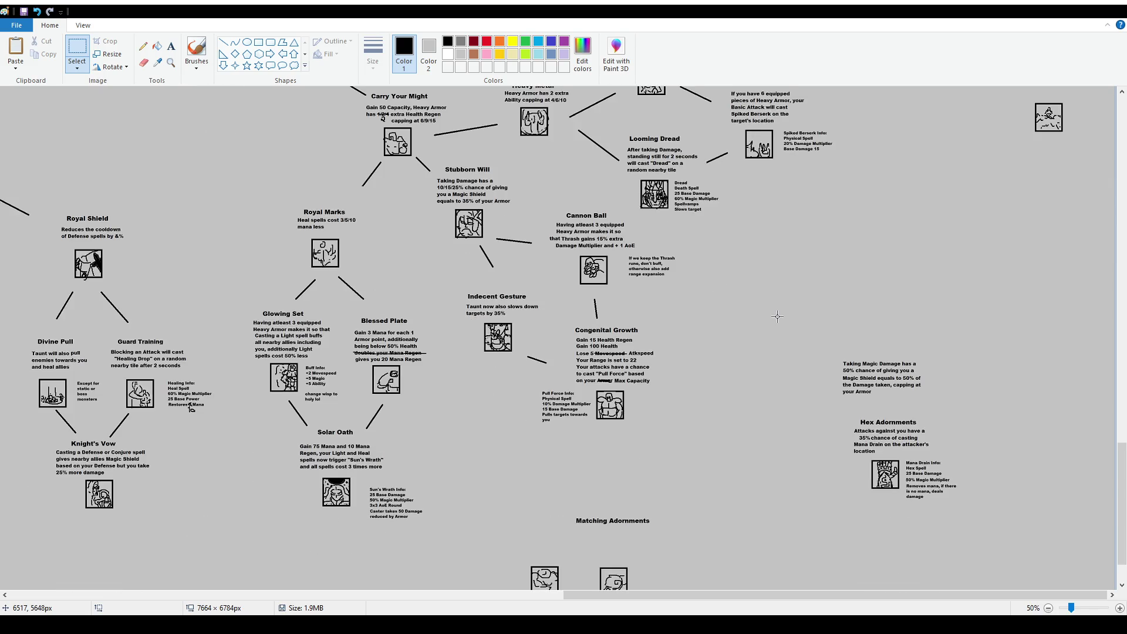
left_click_drag(610, 598, 578, 598)
scroll(627, 413, "down", 15)
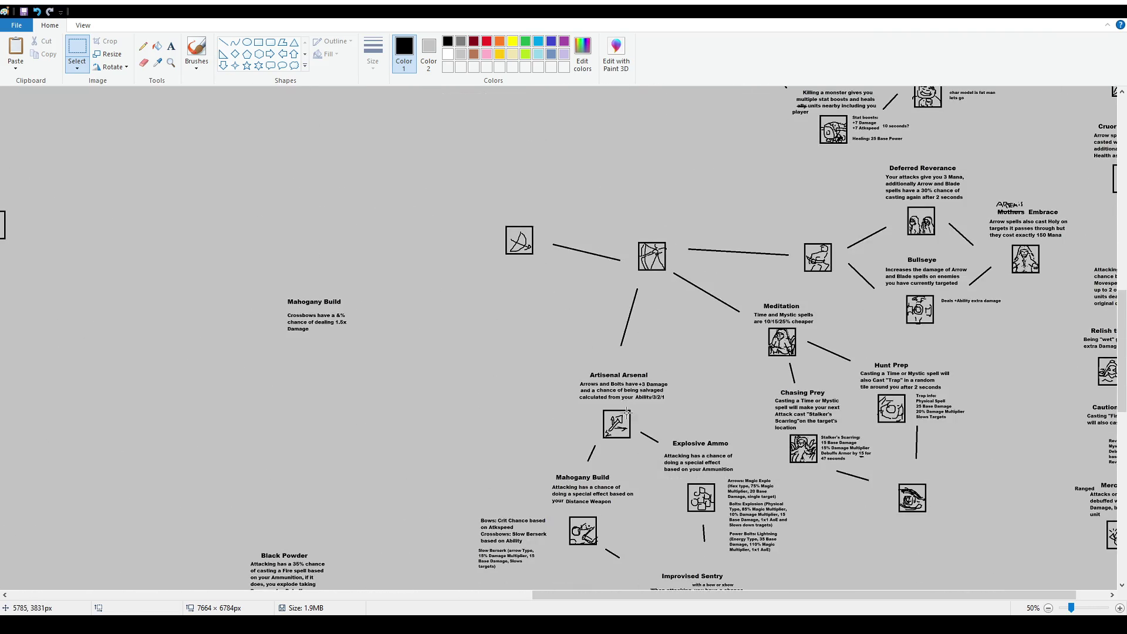
scroll(942, 264, "up", 3)
scroll(881, 364, "down", 3)
scroll(834, 453, "down", 8)
scroll(816, 470, "up", 5)
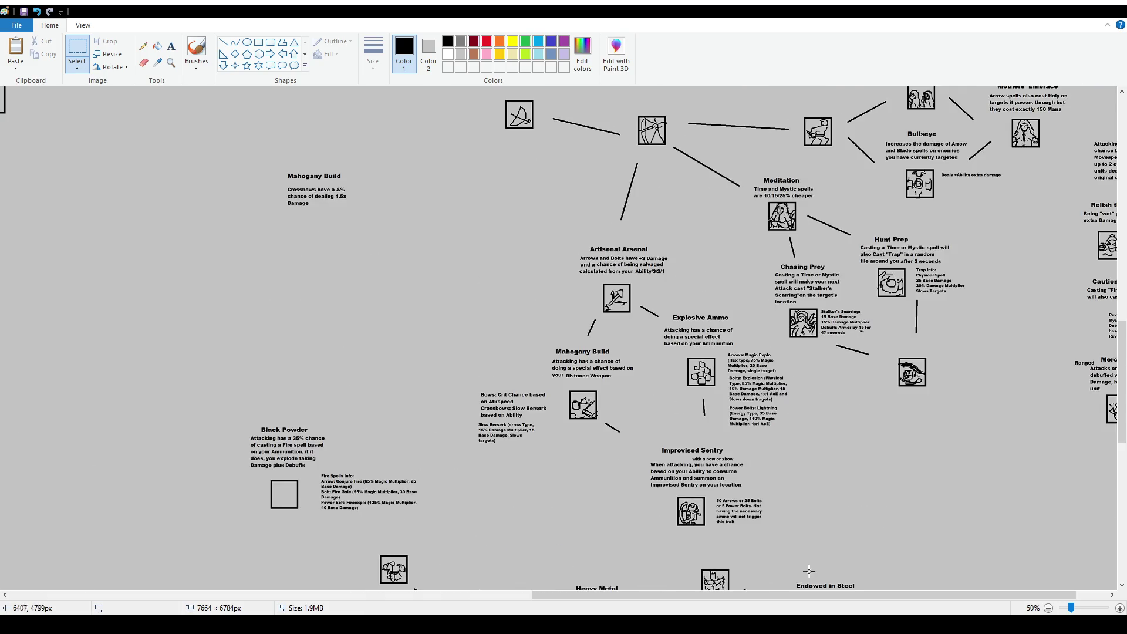
left_click_drag(731, 597, 763, 598)
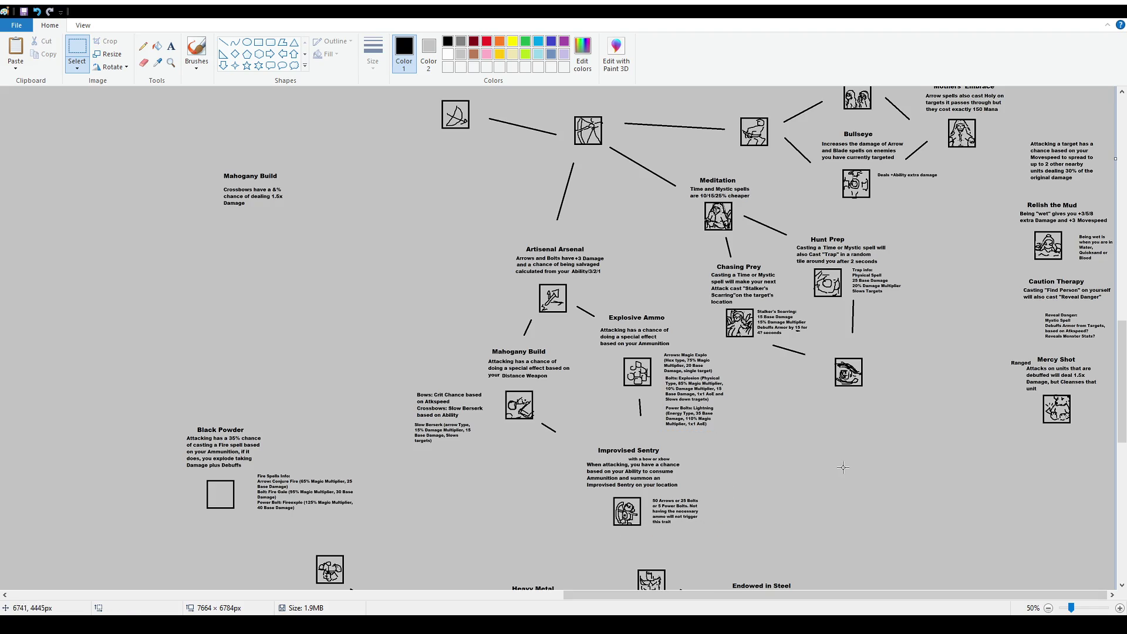
scroll(949, 401, "up", 3)
scroll(949, 401, "up", 9)
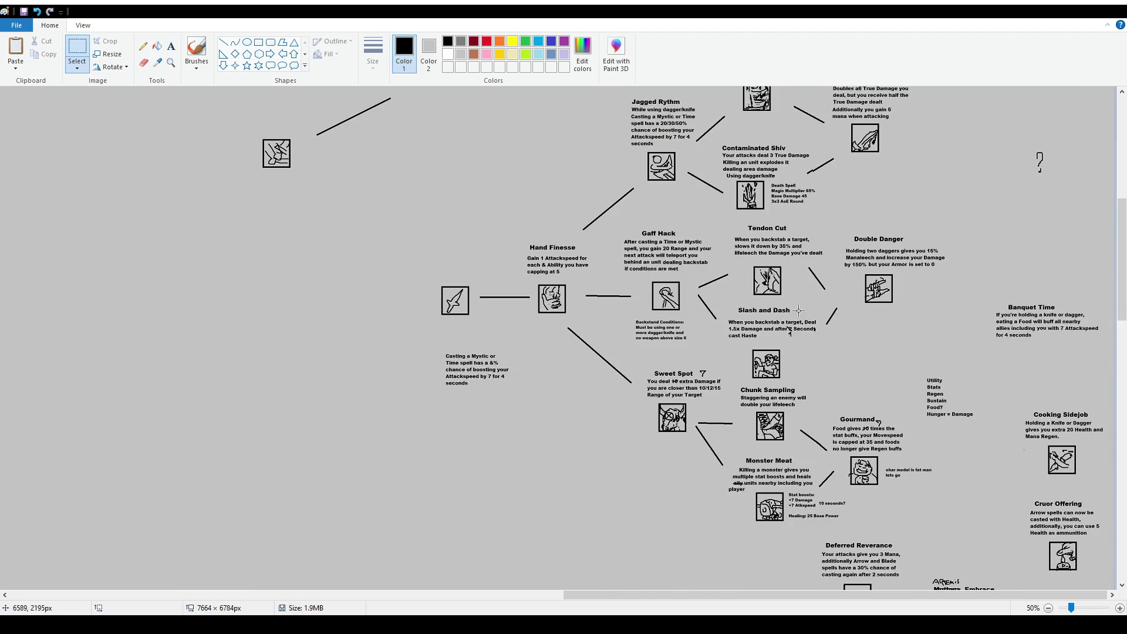
Select the Dark Blade node and release it without moving it
left_click_drag(825, 186, 935, 299)
left_click(920, 362)
scroll(376, 326, "down", 15)
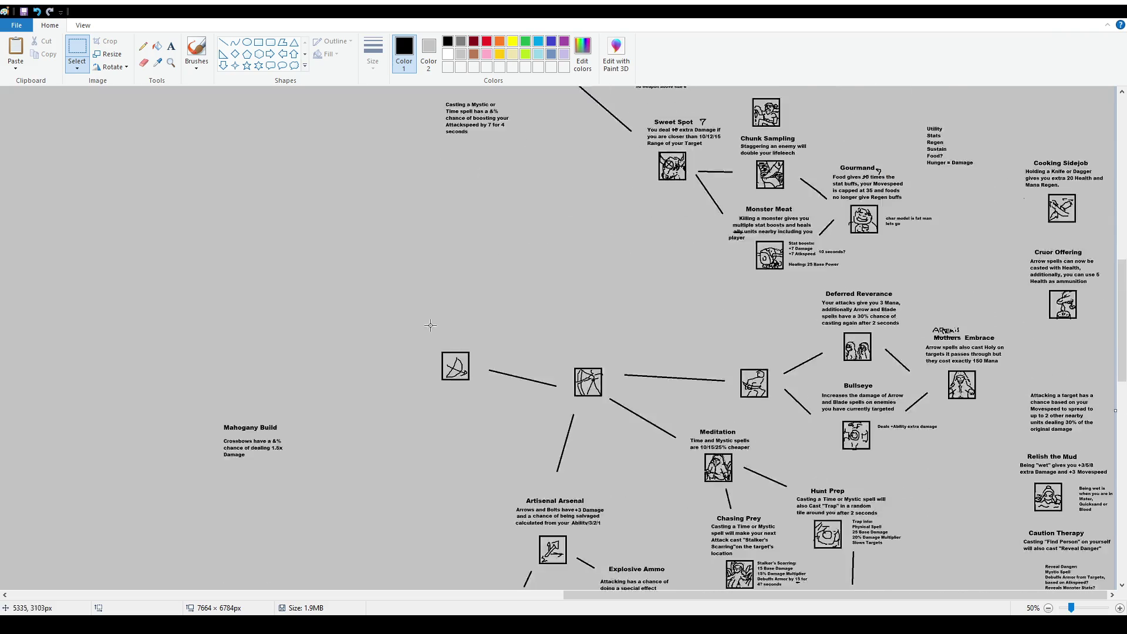
scroll(187, 405, "down", 3)
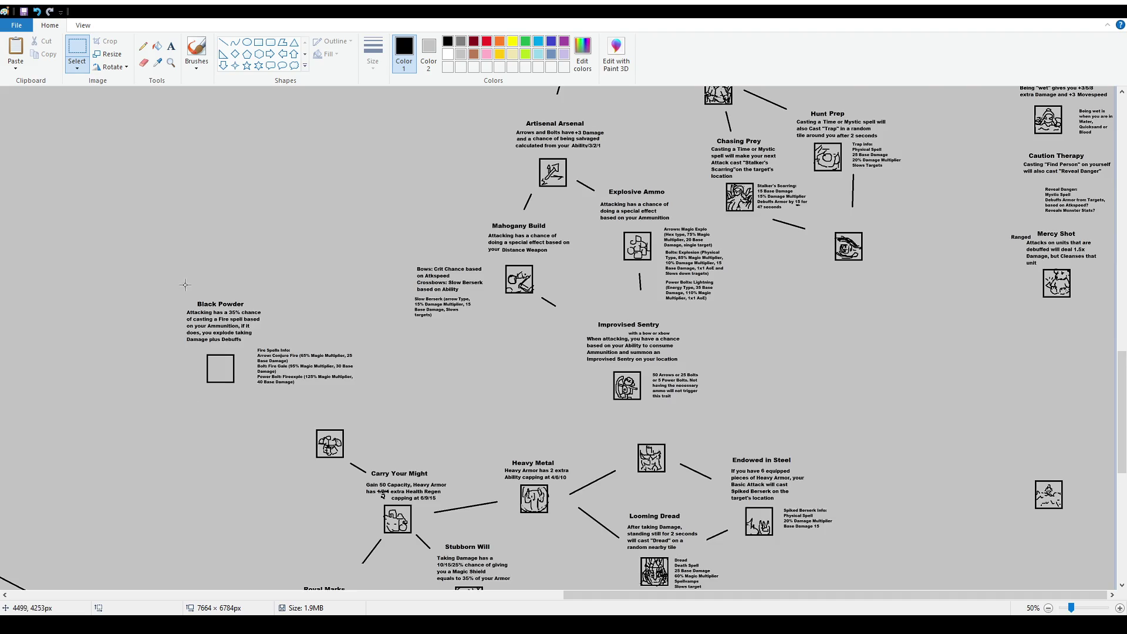
scroll(232, 345, "up", 2)
scroll(396, 409, "down", 5)
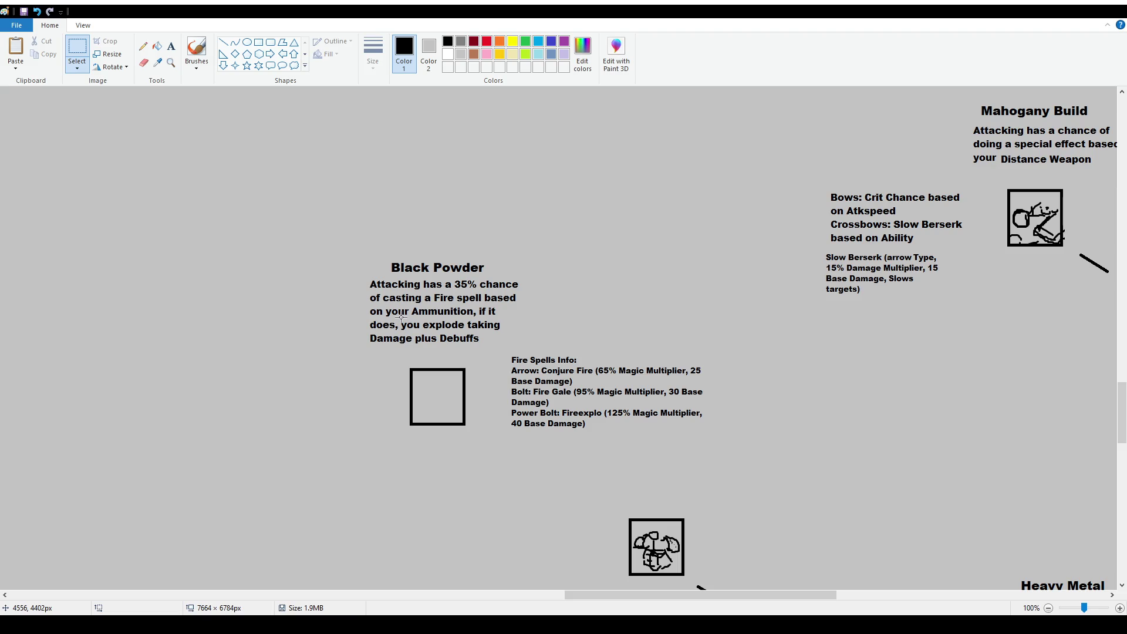
Delete the old 35% fire-spell description and Fire Spells Info text
mouse_move(356, 274)
left_mouse_down()
mouse_move(537, 329)
mouse_move(542, 347)
mouse_move(730, 453)
left_mouse_up()
key("Delete")
key("Delete")
left_click(171, 46)
Type a size-12 description: 'While using a Long Ranged Weapon, all your attacks cast Conjure Fire'
left_click_drag(364, 281, 580, 361)
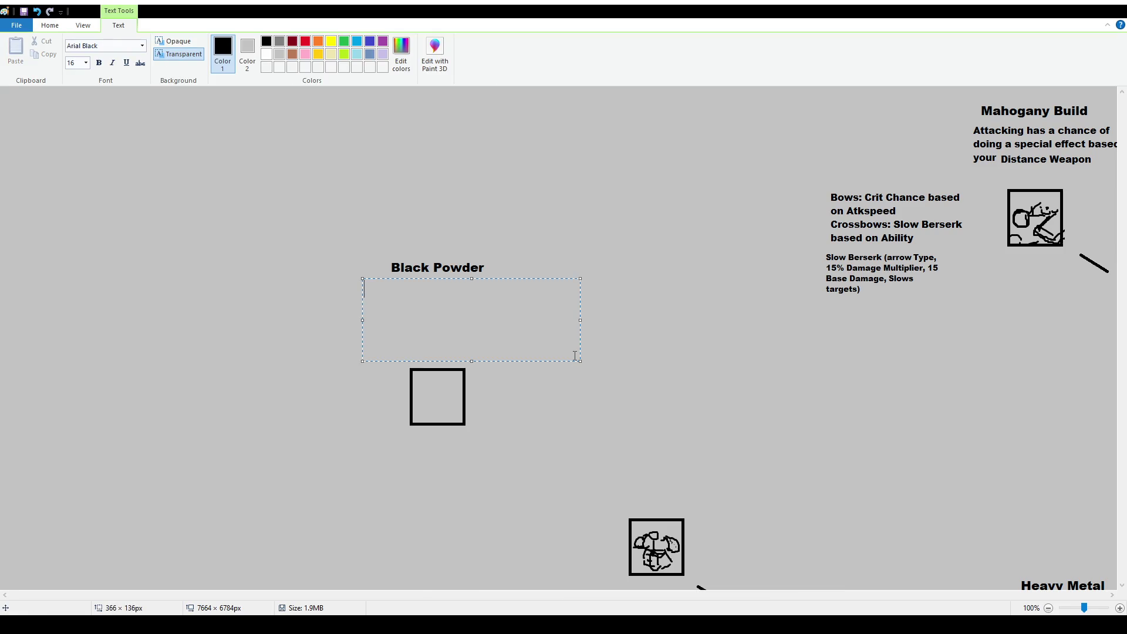
left_click(78, 62)
type("12")
key("Return")
type("While using a B")
type("ow")
key("BackSpace")
key("BackSpace")
key("BackSpace")
type("L")
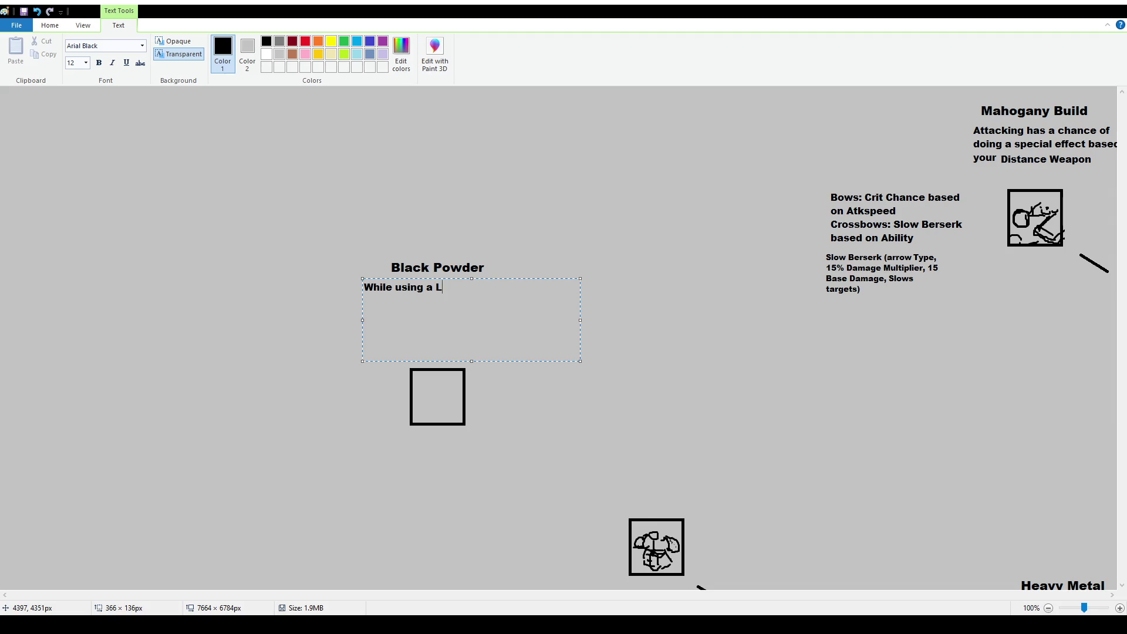
type("ong Ranged Weapon, all y")
type("our attacks")
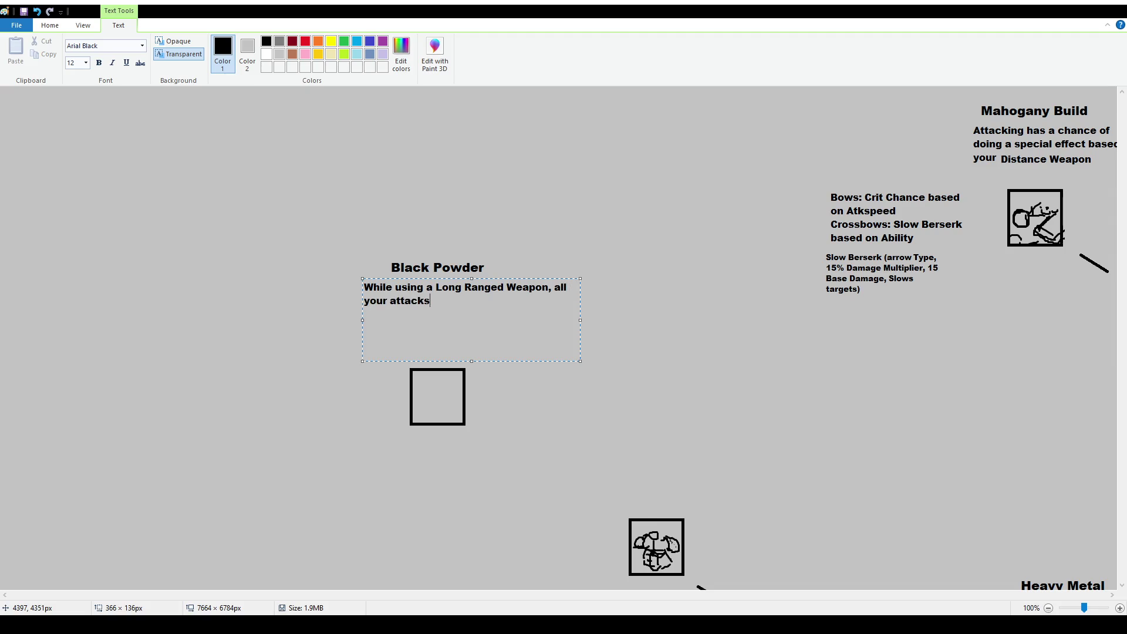
type(" cast Conjure Fire")
Narrow the description to wrap onto three lines and lower it about 41 px
left_click_drag(579, 316, 503, 320)
left_click_drag(480, 278, 495, 278)
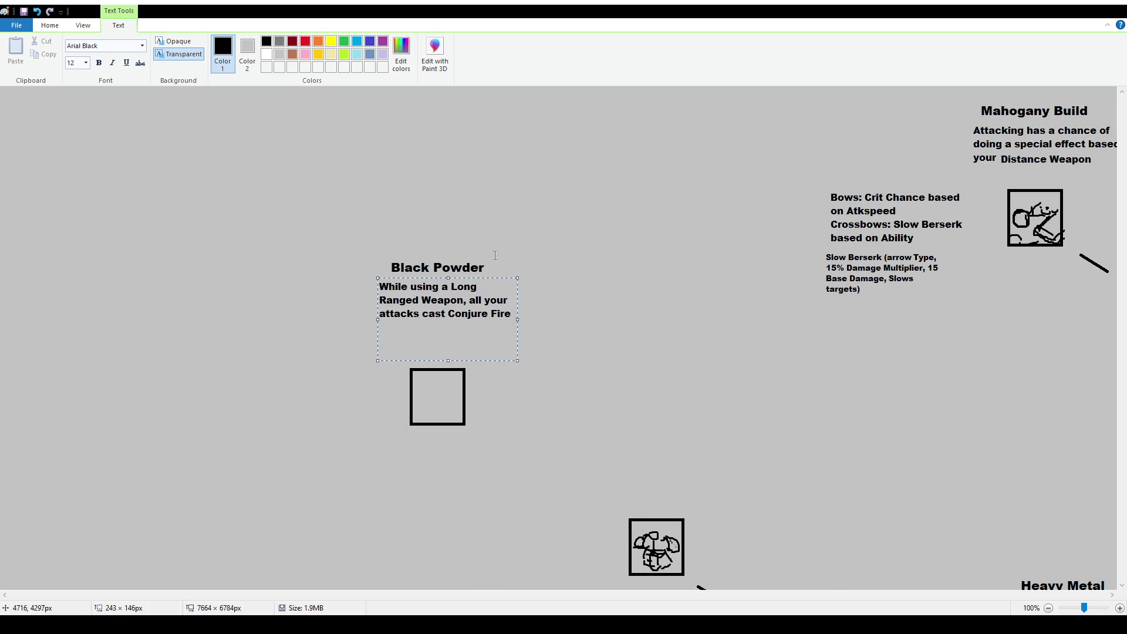
left_click(406, 228)
left_click_drag(349, 219, 568, 340)
left_click_drag(556, 302, 557, 326)
left_click(550, 409)
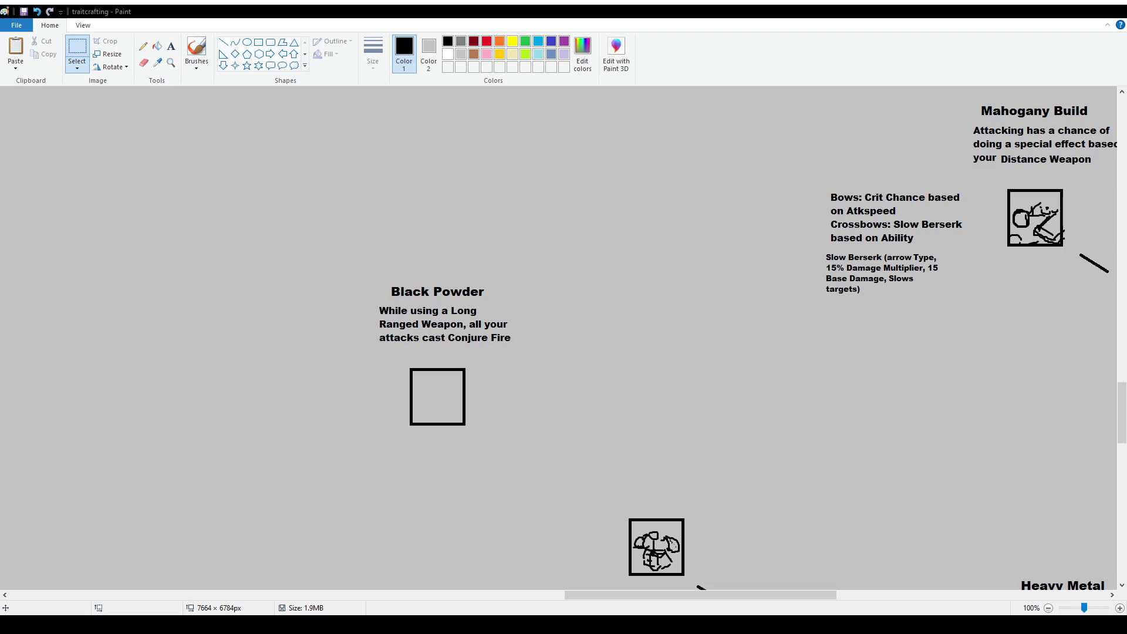
Paint black brush strokes outlining the top, sides and bottom of the Black Powder figure
left_click(197, 50)
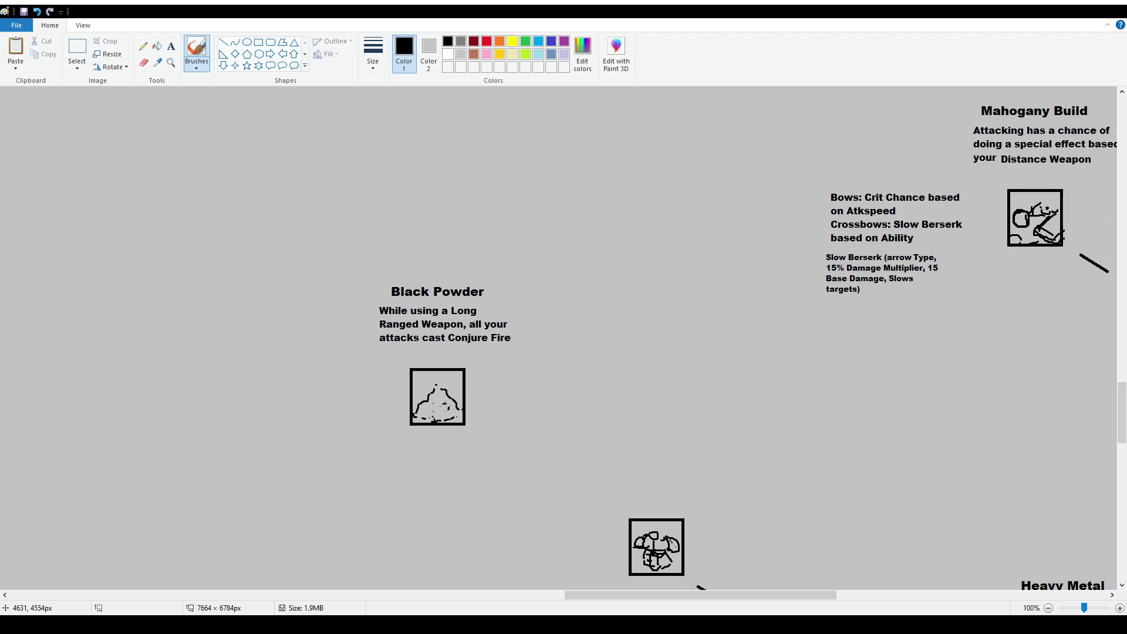
scroll(446, 408, "up", 1)
scroll(843, 468, "down", 4)
scroll(845, 411, "up", 1)
left_click_drag(863, 335, 879, 331)
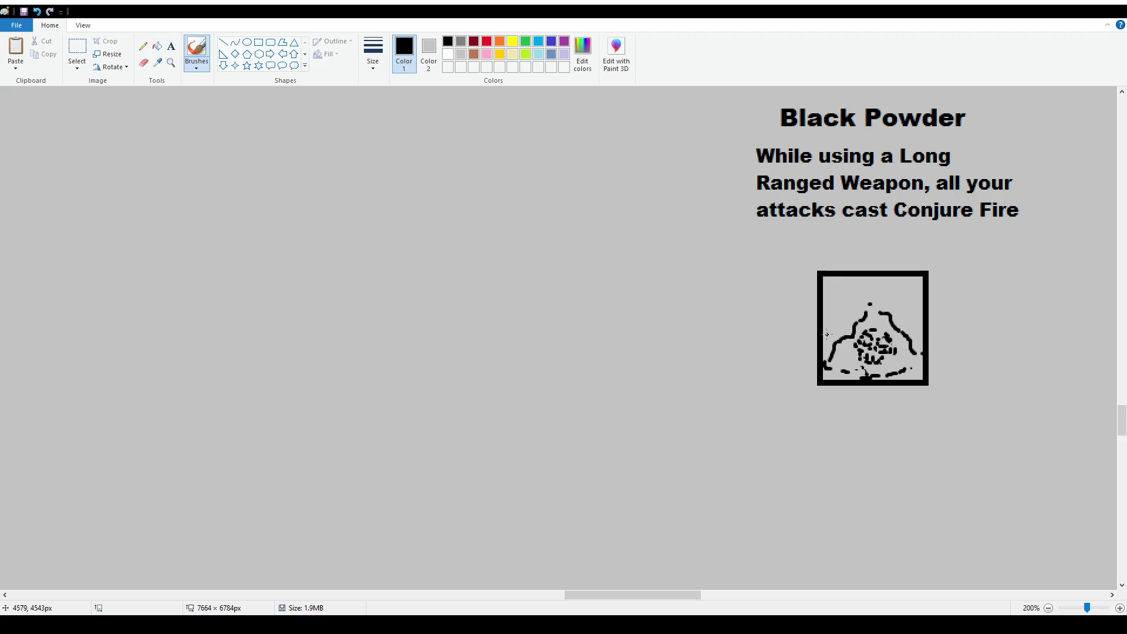
mouse_move(839, 327)
left_mouse_down()
mouse_move(854, 308)
mouse_move(897, 308)
mouse_move(924, 340)
left_mouse_up()
mouse_move(894, 306)
left_mouse_down()
mouse_move(859, 295)
mouse_move(841, 327)
left_mouse_up()
mouse_move(864, 280)
left_mouse_down()
mouse_move(888, 282)
mouse_move(905, 308)
mouse_move(859, 300)
mouse_move(881, 300)
left_mouse_up()
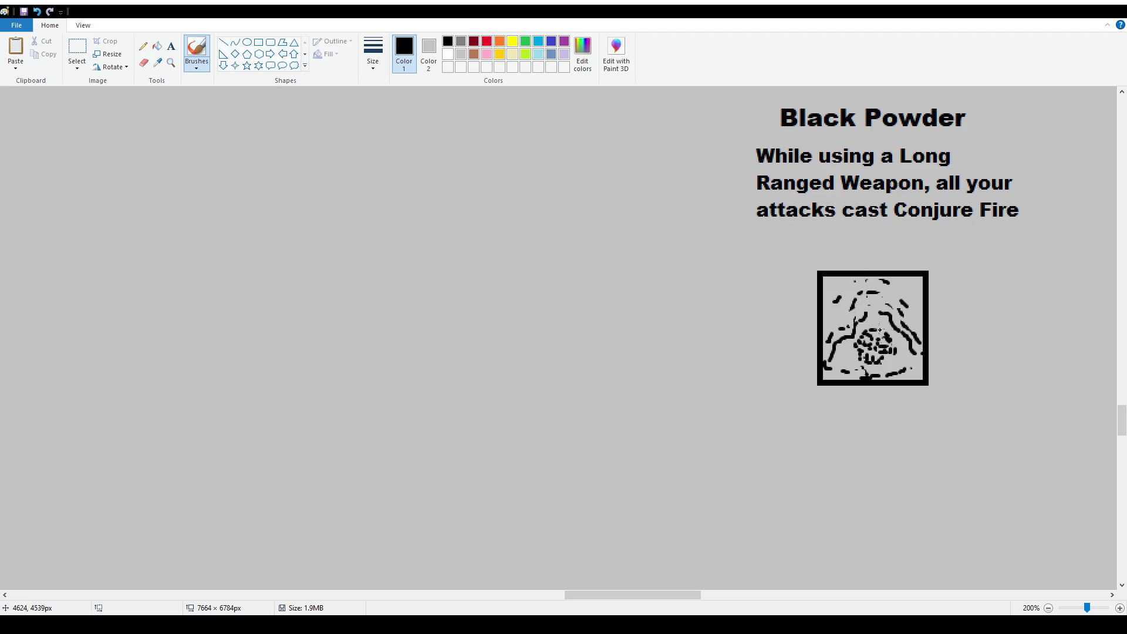
left_click_drag(897, 288, 910, 290)
left_click_drag(912, 347, 921, 359)
left_click_drag(838, 368, 917, 368)
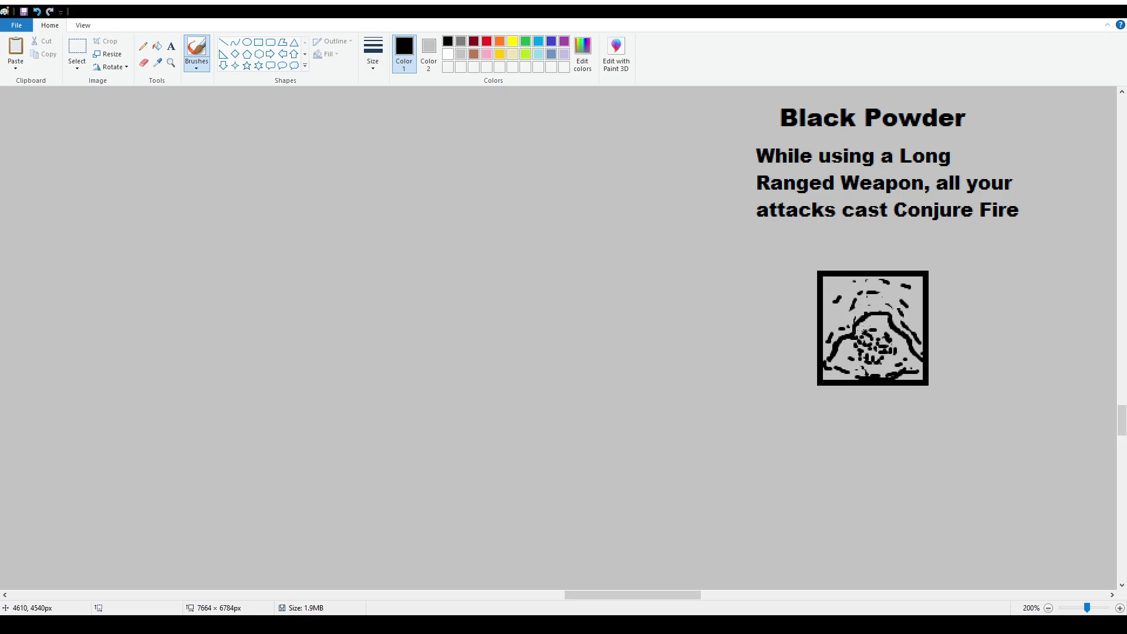
scroll(904, 359, "down", 1, "ctrl")
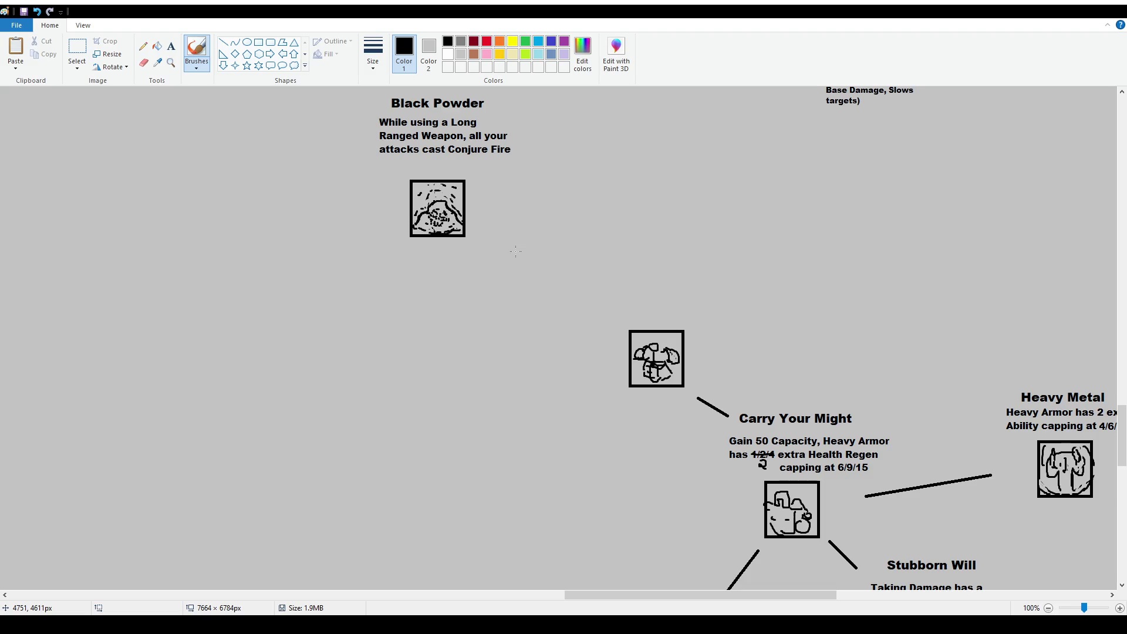
Select the Black Powder block and shift its icon lower
scroll(372, 156, "up", 2)
left_click(78, 47)
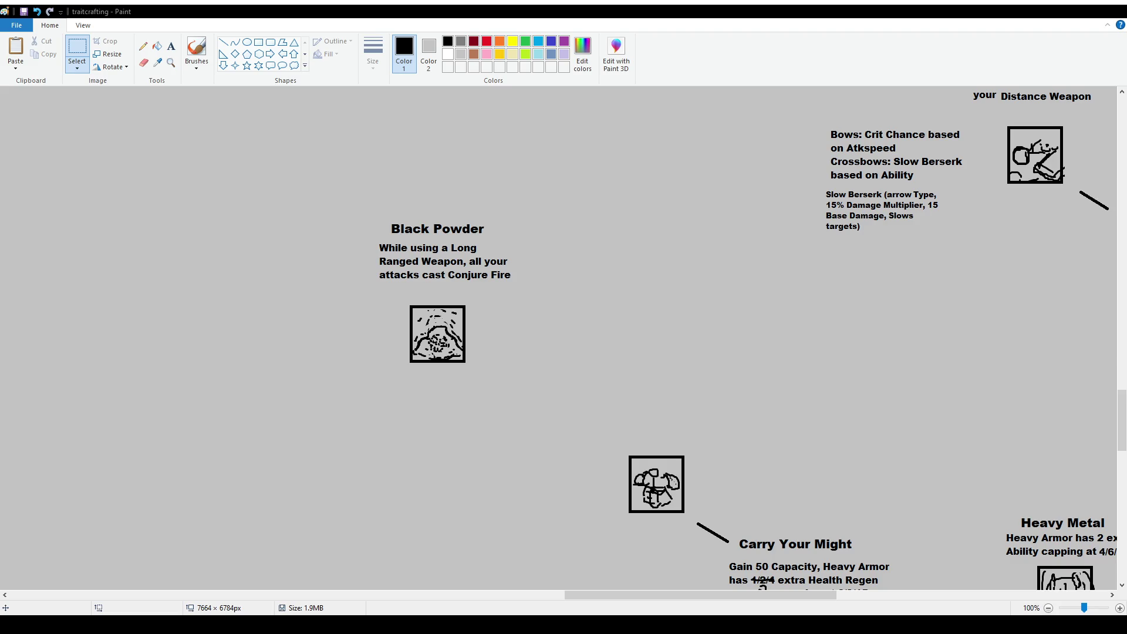
scroll(302, 371, "down", 1, "ctrl")
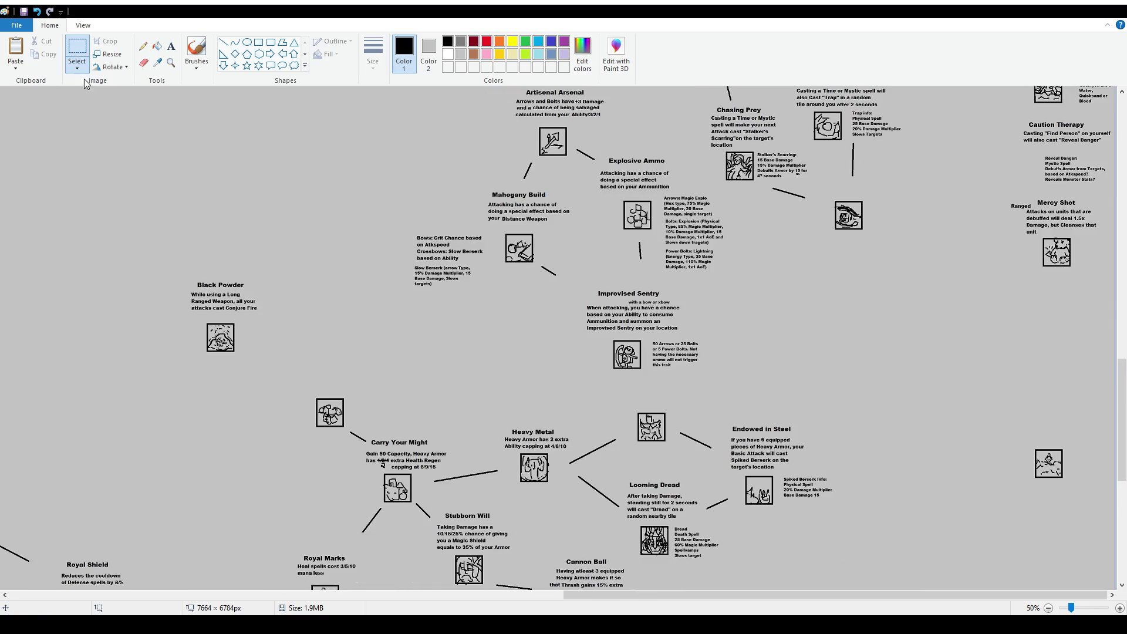
mouse_move(179, 269)
left_mouse_down()
mouse_move(265, 356)
mouse_move(449, 373)
mouse_move(512, 359)
mouse_move(527, 398)
mouse_move(510, 408)
left_mouse_up()
key("Escape")
key("Escape")
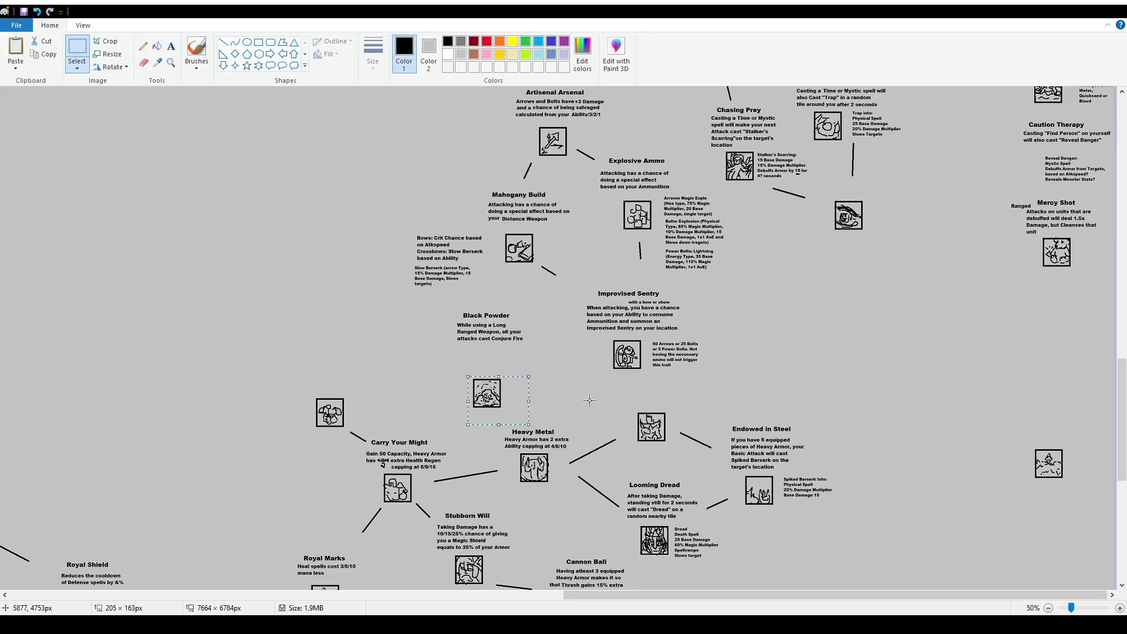
Add the wrapped note '(Requires Improvised Sentry and Dark Blade)' below the description
left_click(171, 46)
left_click_drag(446, 344, 523, 367)
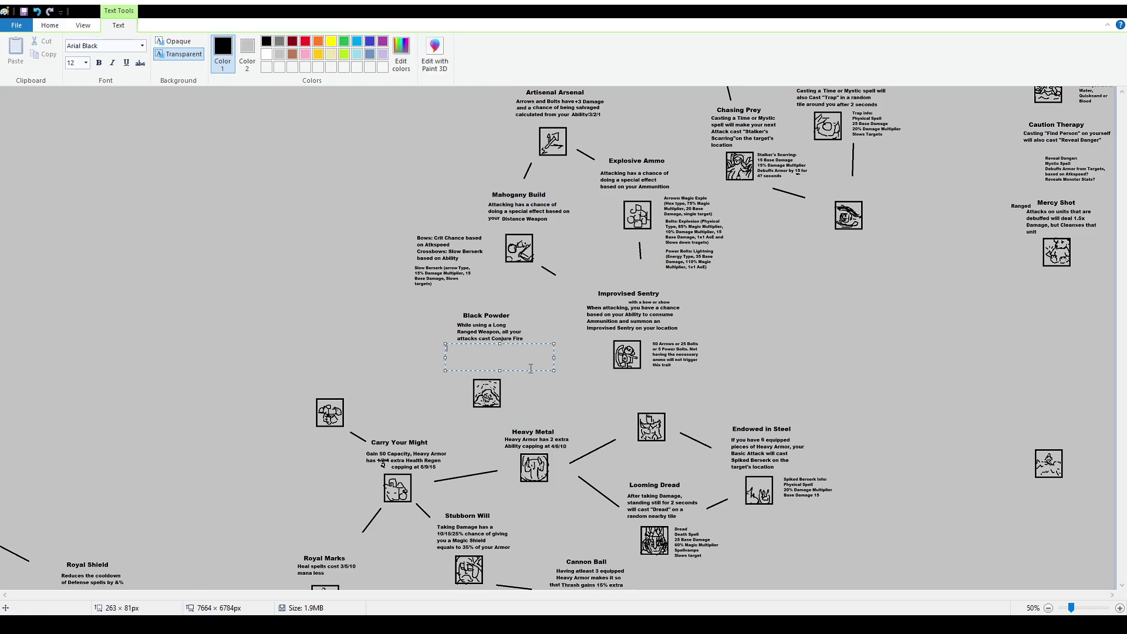
type("Req")
left_click_drag(554, 357, 515, 351)
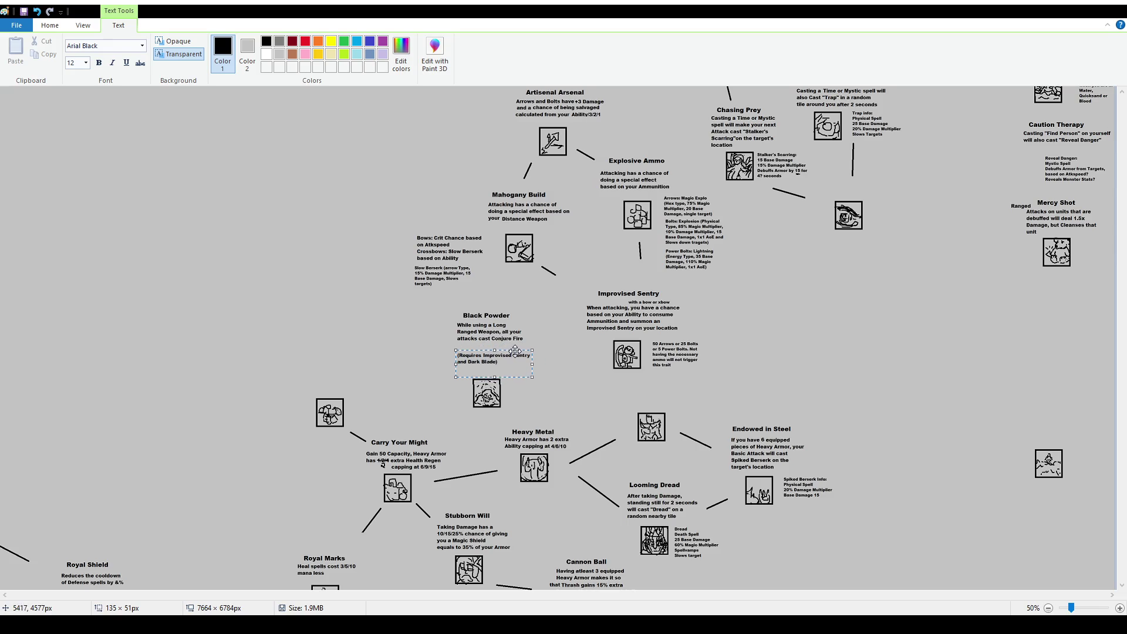
left_click(514, 301)
left_click(77, 53)
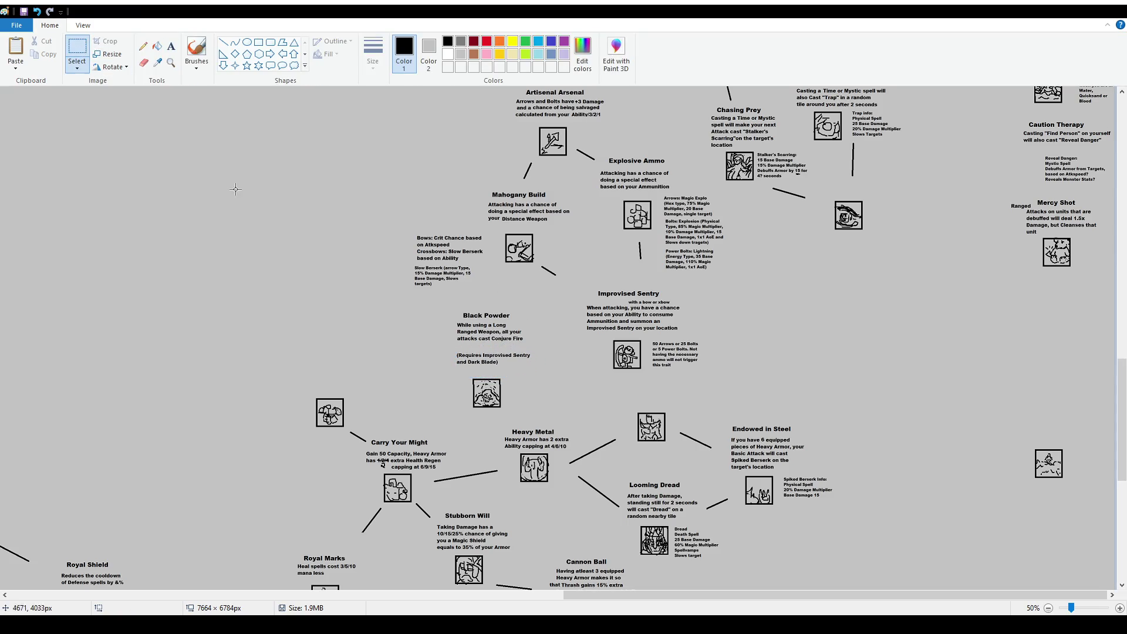
Move the Black Powder node up and right and frame it with a rectangle outline
left_click_drag(446, 306, 545, 415)
mouse_move(490, 369)
left_mouse_down()
mouse_move(895, 372)
mouse_move(864, 345)
left_mouse_up()
left_click(790, 333)
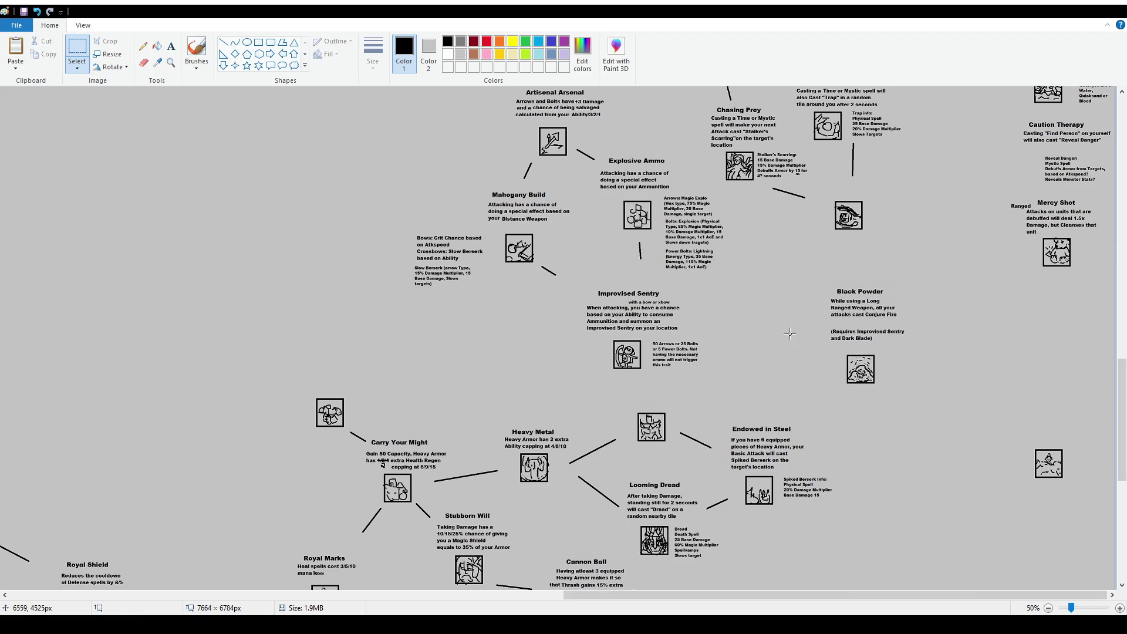
left_click(258, 42)
mouse_move(807, 271)
left_mouse_down()
mouse_move(930, 410)
mouse_move(922, 399)
left_mouse_up()
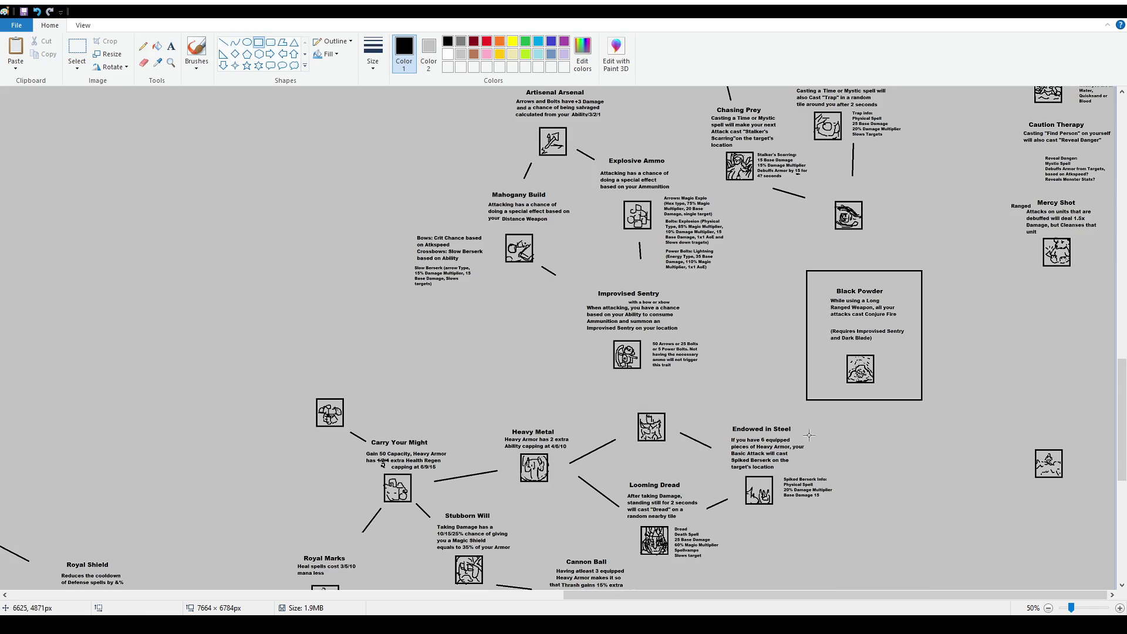
Scroll over to the Friend of Apogea block and draw a rectangular border around it
scroll(832, 384, "left", 10)
scroll(405, 397, "down", 5)
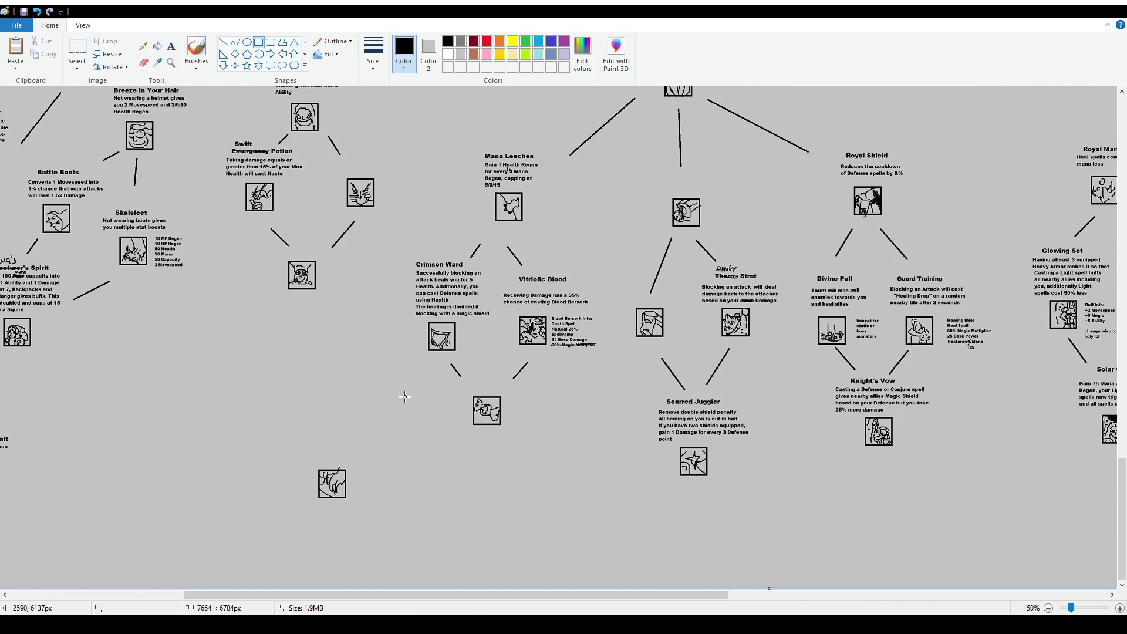
scroll(358, 364, "up", 5)
left_click_drag(496, 595, 344, 595)
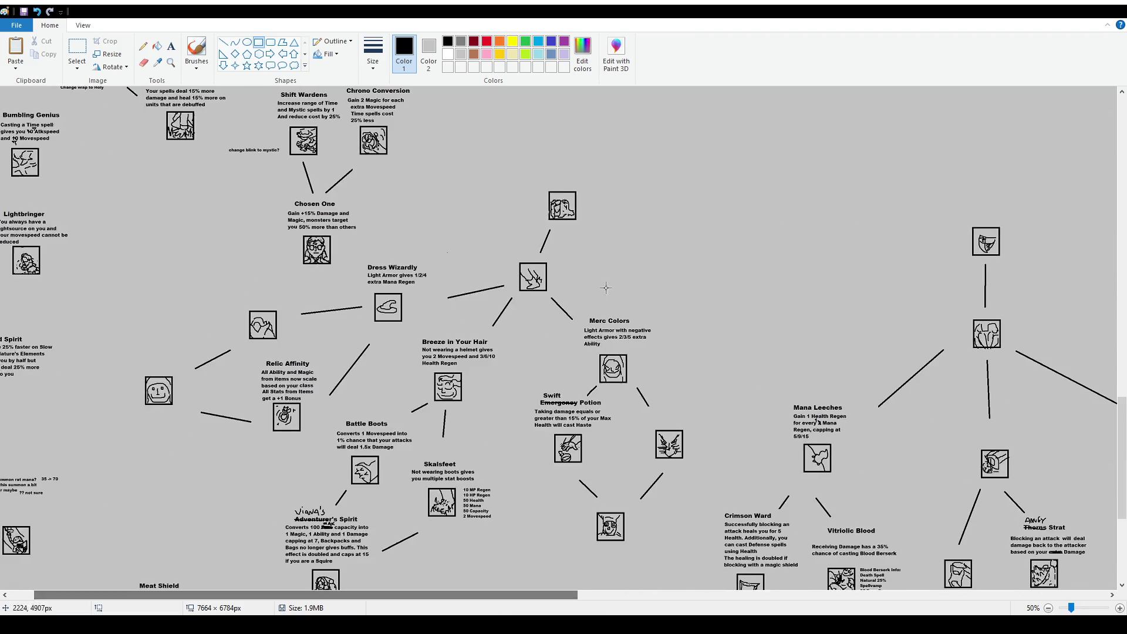
scroll(605, 305, "up", 12)
left_click_drag(519, 290, 652, 424)
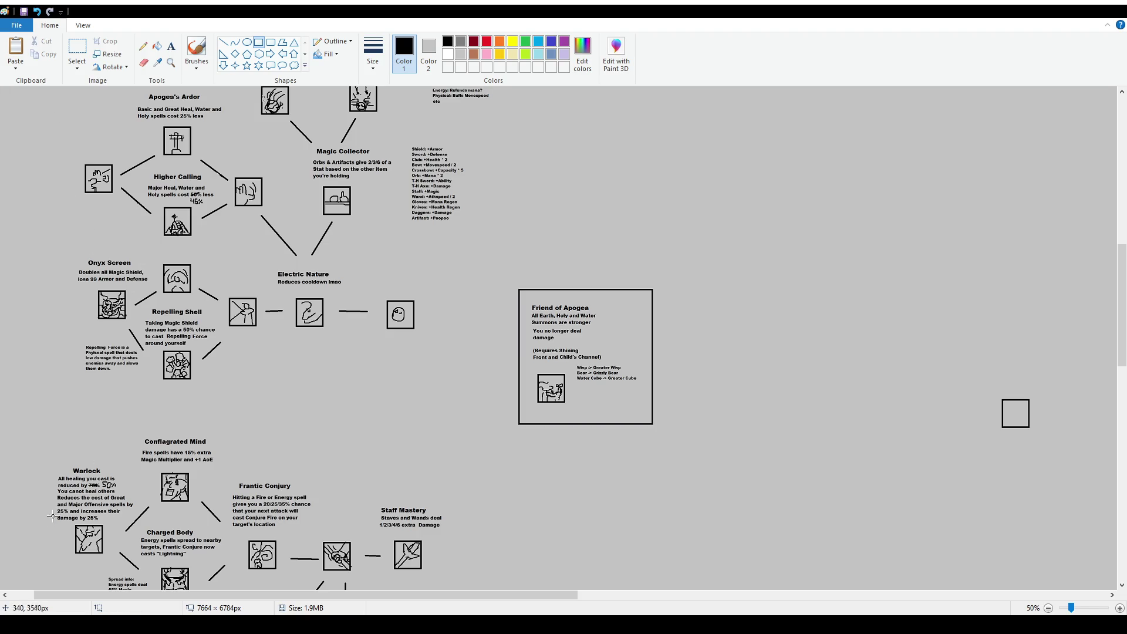
left_click_drag(51, 594, 27, 595)
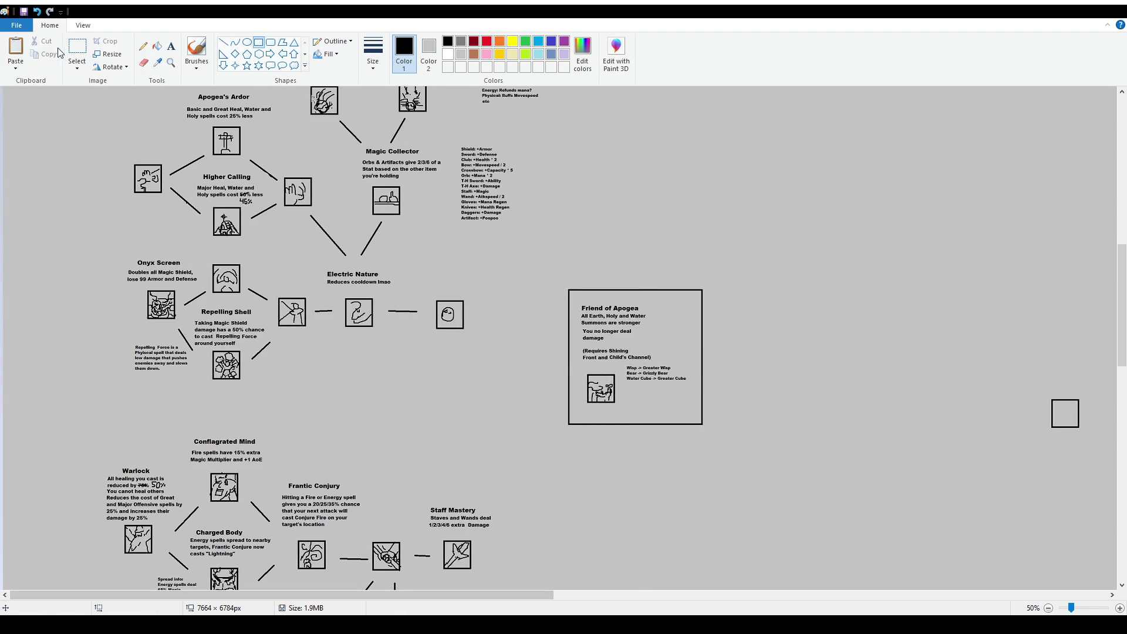
scroll(348, 295, "down", 2)
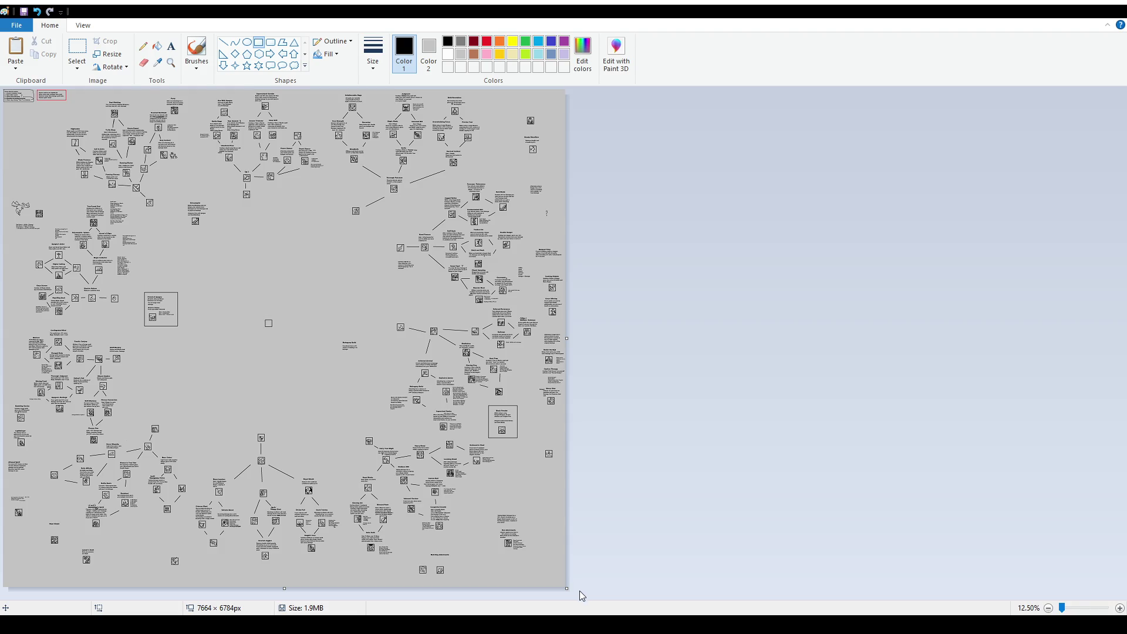
Enlarge the canvas to 8160 × 6976 px and shift the whole diagram slightly right and down
left_click_drag(567, 588, 602, 602)
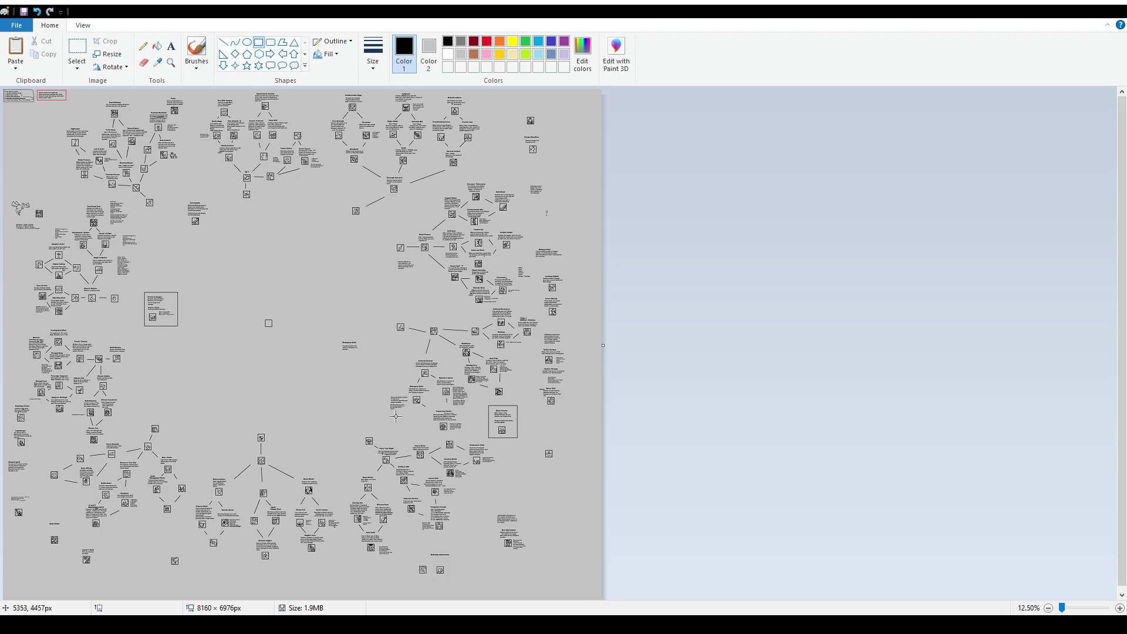
key("ctrl+a")
left_click_drag(344, 376, 355, 384)
left_click(88, 54)
Move the boxed Friend of Apogea block slightly down and right, left of Onyx Screen
mouse_move(157, 298)
left_mouse_down()
mouse_move(187, 334)
mouse_move(30, 332)
left_mouse_up()
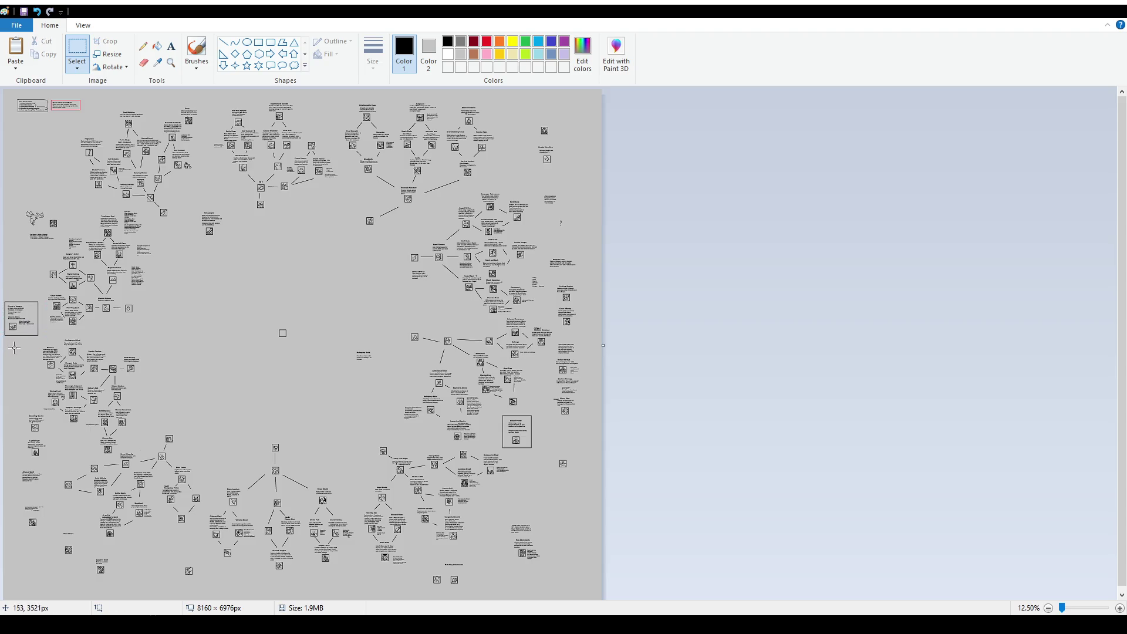
scroll(197, 346, "up", 3)
scroll(196, 346, "down", 10)
scroll(197, 346, "down", 5)
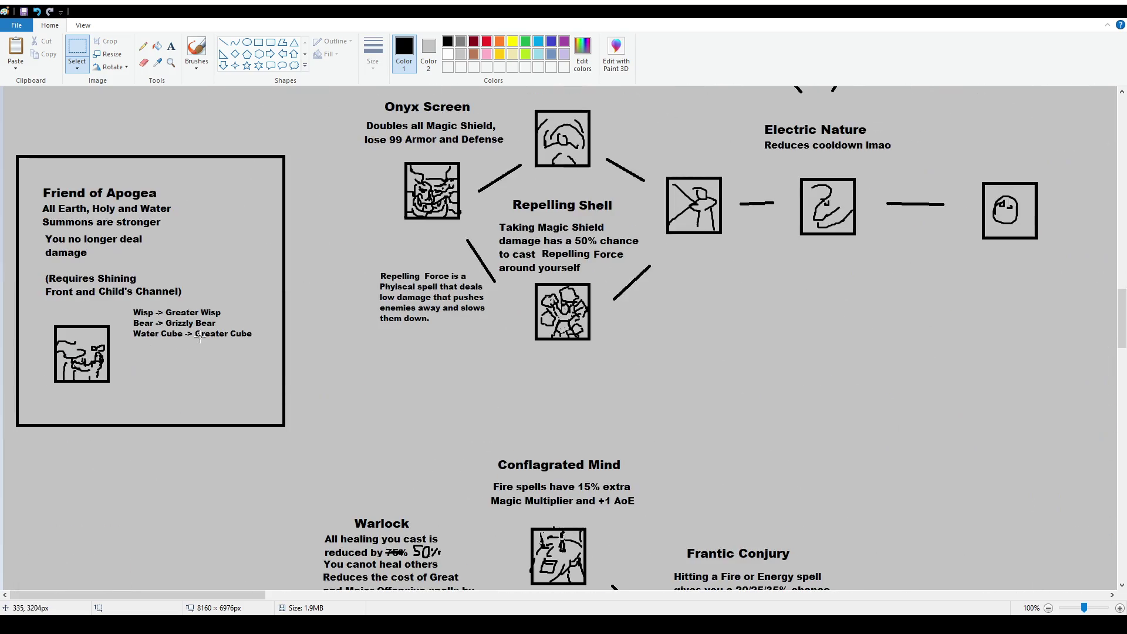
left_click_drag(7, 146, 280, 444)
mouse_move(274, 405)
left_mouse_down()
mouse_move(310, 466)
mouse_move(290, 442)
left_mouse_up()
scroll(260, 353, "down", 1)
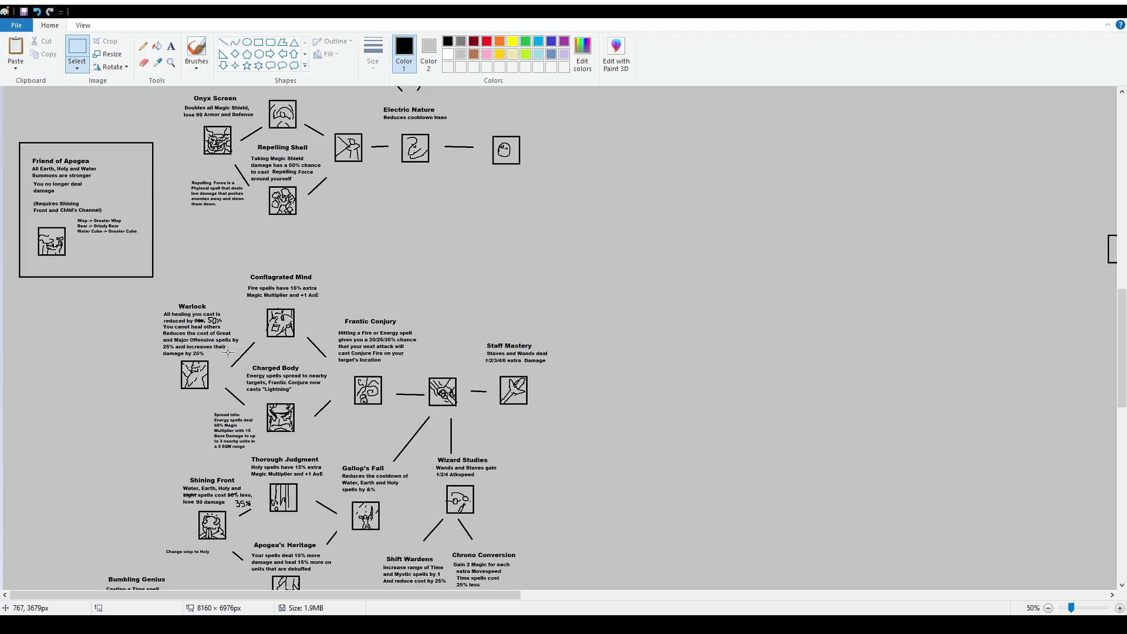
scroll(229, 352, "down", 1)
scroll(573, 352, "up", 2)
scroll(621, 385, "up", 4)
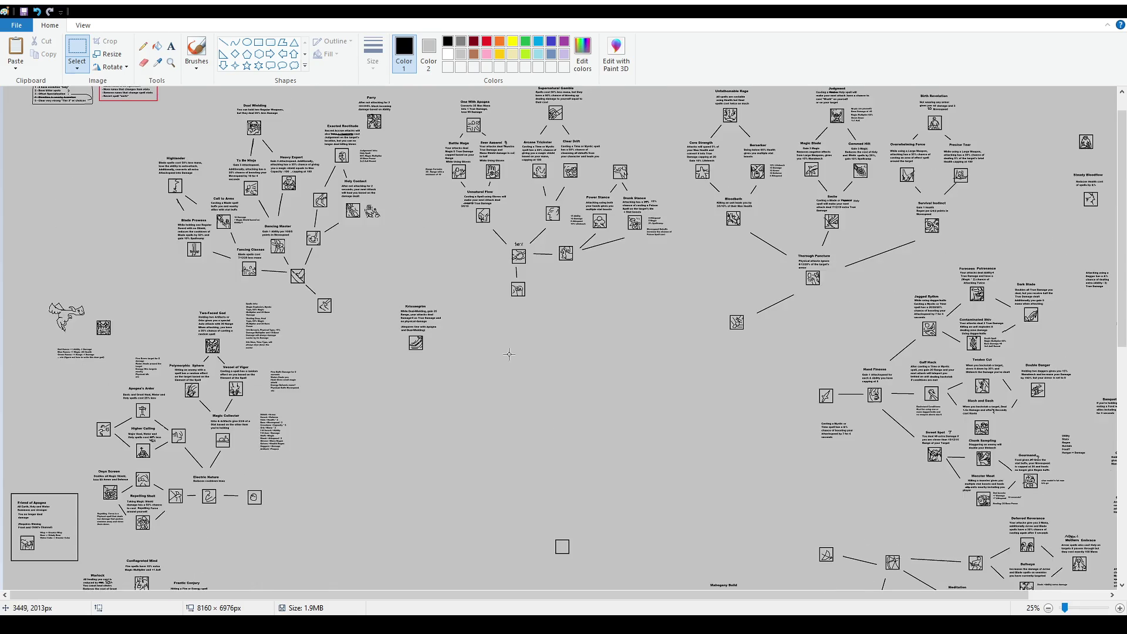
Draw a rectangle outline around the Krissaegrim trait near the top centre
left_click(258, 42)
left_click_drag(393, 299, 447, 356)
left_click(77, 47)
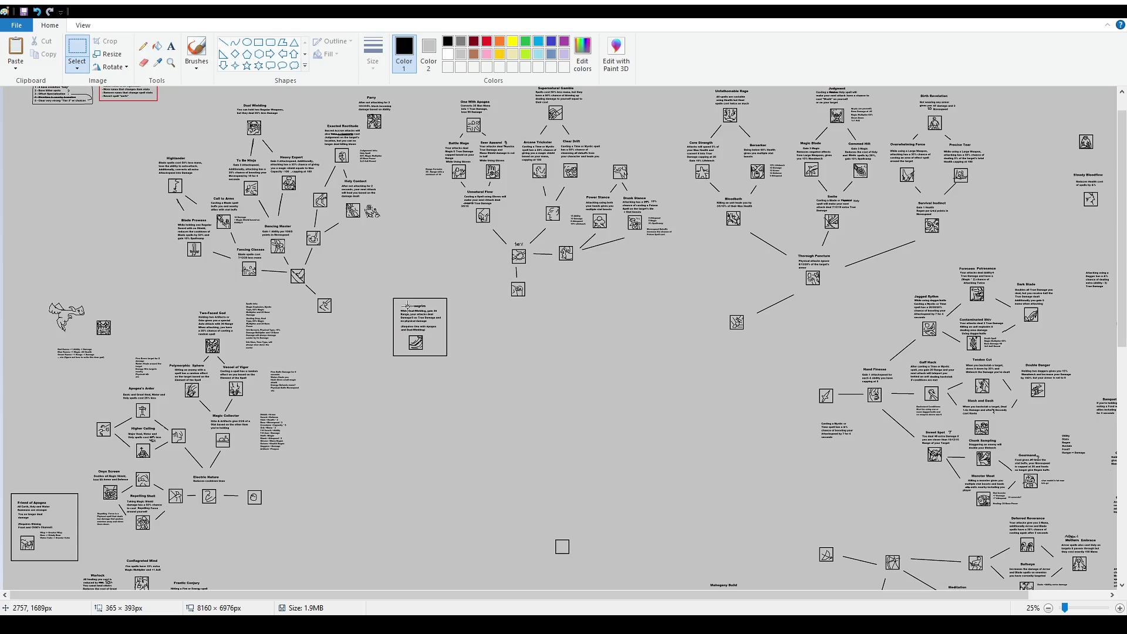
left_click_drag(385, 290, 464, 371)
left_click(474, 354)
Nudge the entire picture a few pixels right and down
scroll(474, 353, "up", 1)
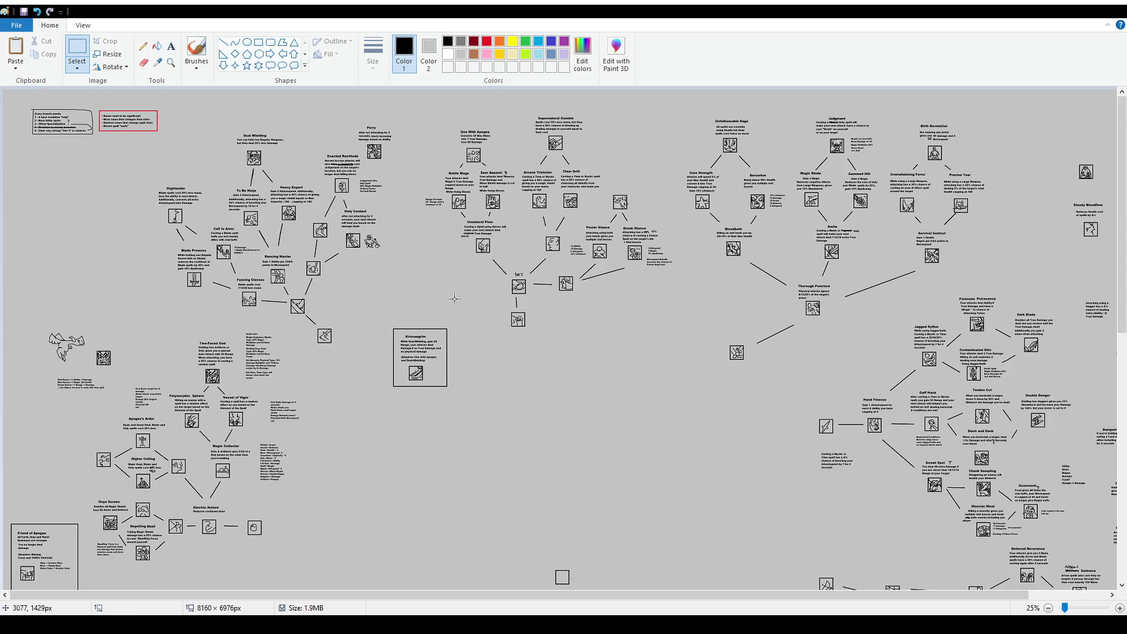
scroll(332, 246, "down", 1, "ctrl")
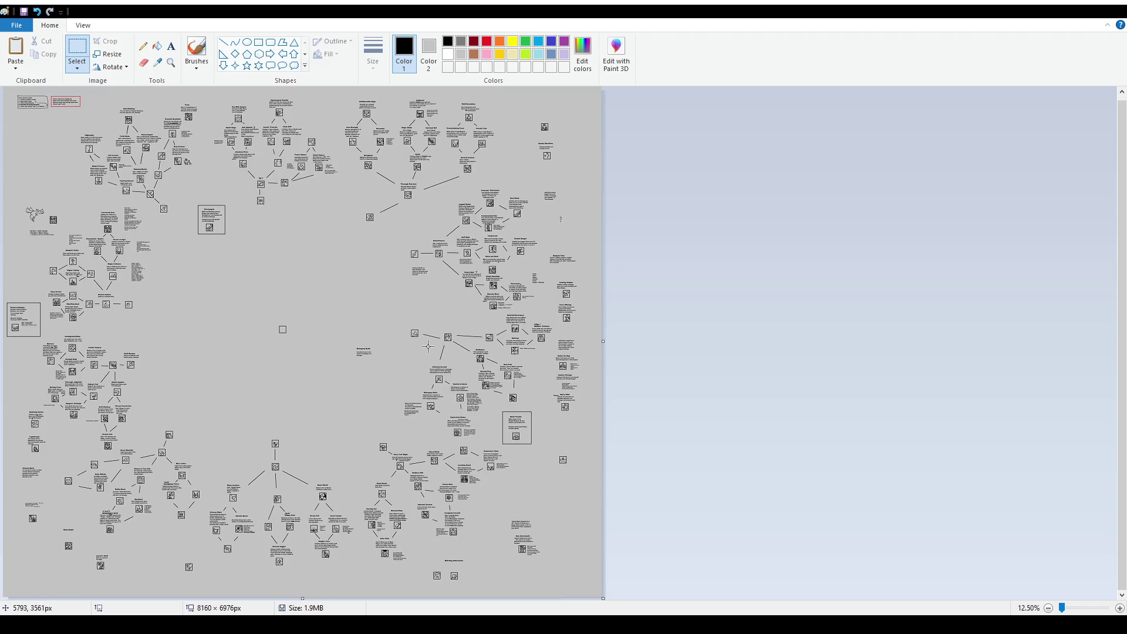
left_click_drag(383, 325, 385, 327)
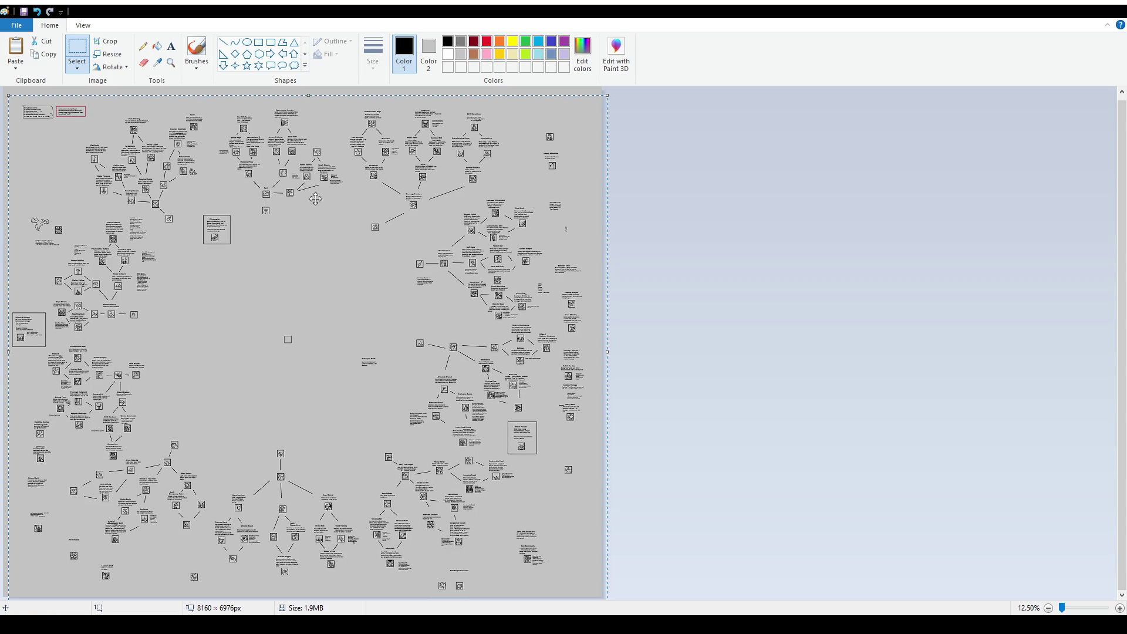
key("Escape")
scroll(194, 177, "up", 1)
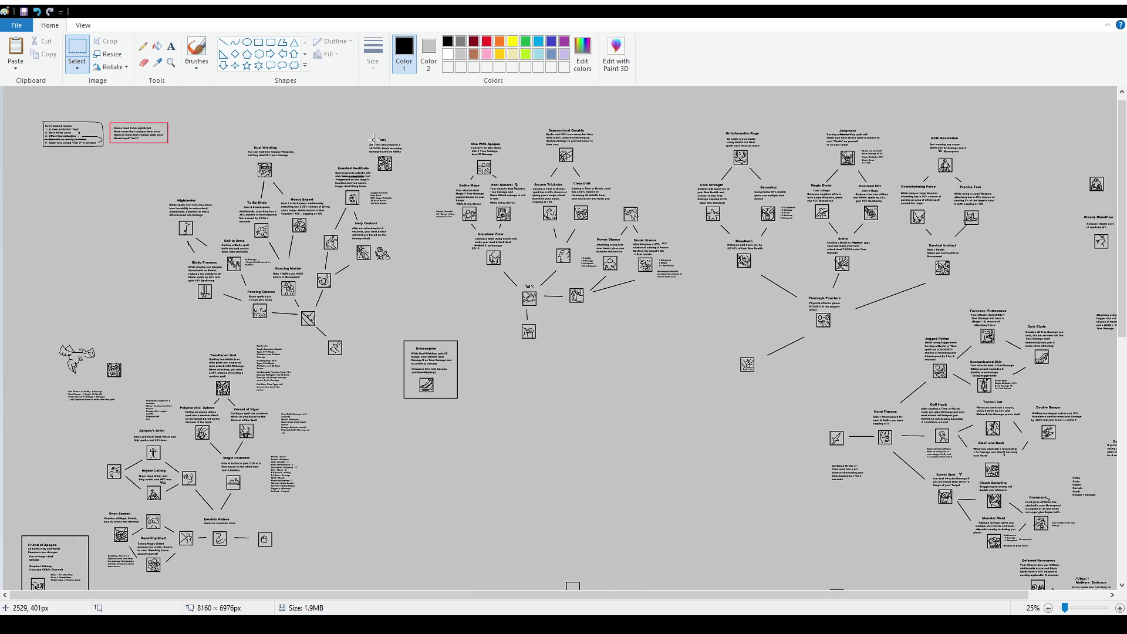
Place the Parry icon directly beneath its Parry label
scroll(374, 141, "up", 1)
left_click_drag(721, 177, 787, 221)
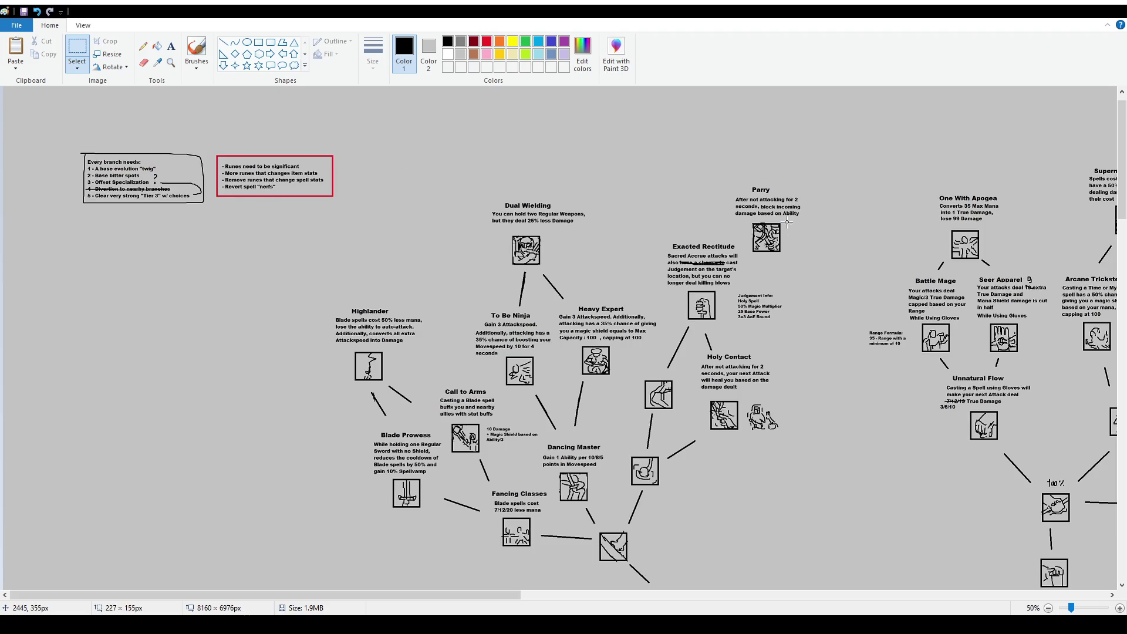
mouse_move(735, 183)
left_mouse_down()
mouse_move(814, 220)
mouse_move(581, 151)
mouse_move(596, 150)
left_mouse_up()
mouse_move(748, 213)
left_mouse_down()
mouse_move(790, 265)
mouse_move(524, 163)
mouse_move(555, 175)
left_mouse_up()
left_click(760, 235)
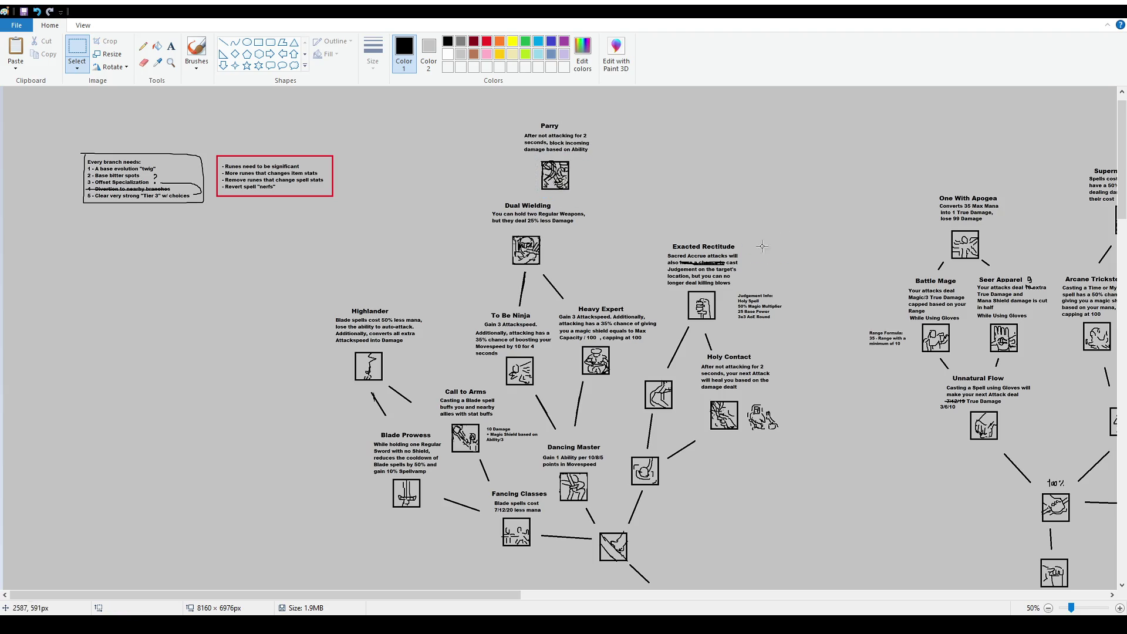
Move the framed Krissaegrim box up to the top of the diagram
scroll(754, 331, "down", 1, "ctrl")
mouse_move(393, 326)
left_mouse_down()
mouse_move(464, 400)
mouse_move(390, 188)
mouse_move(430, 148)
left_mouse_up()
left_click(449, 236)
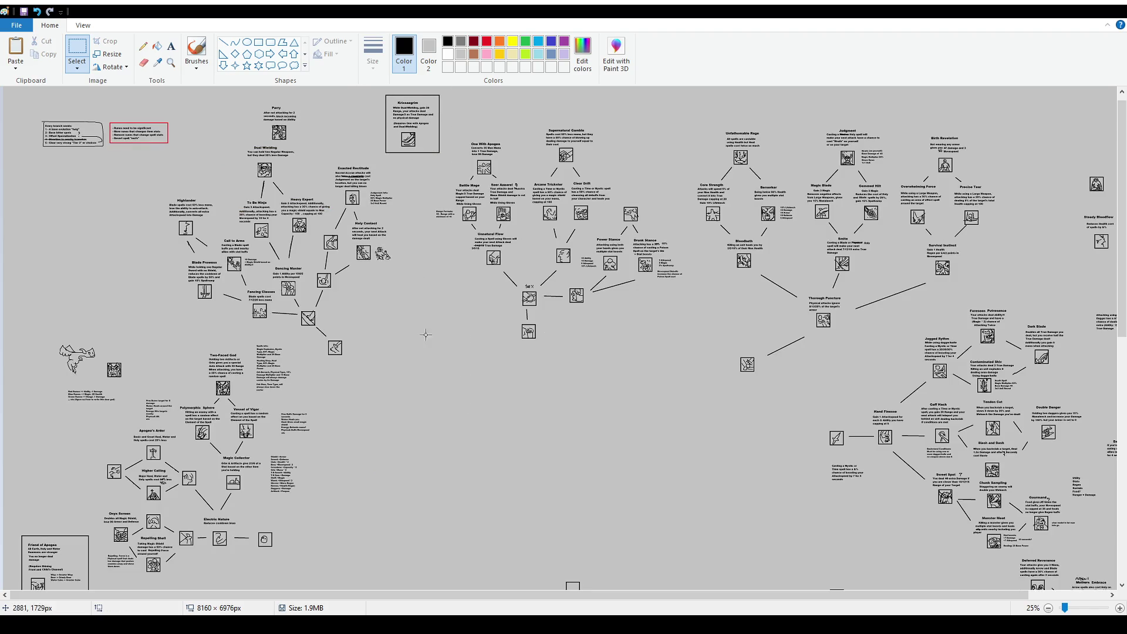
Reposition the skill icons around Meat Shield, shifting the Meat Shield icon left
scroll(477, 300, "down", 10)
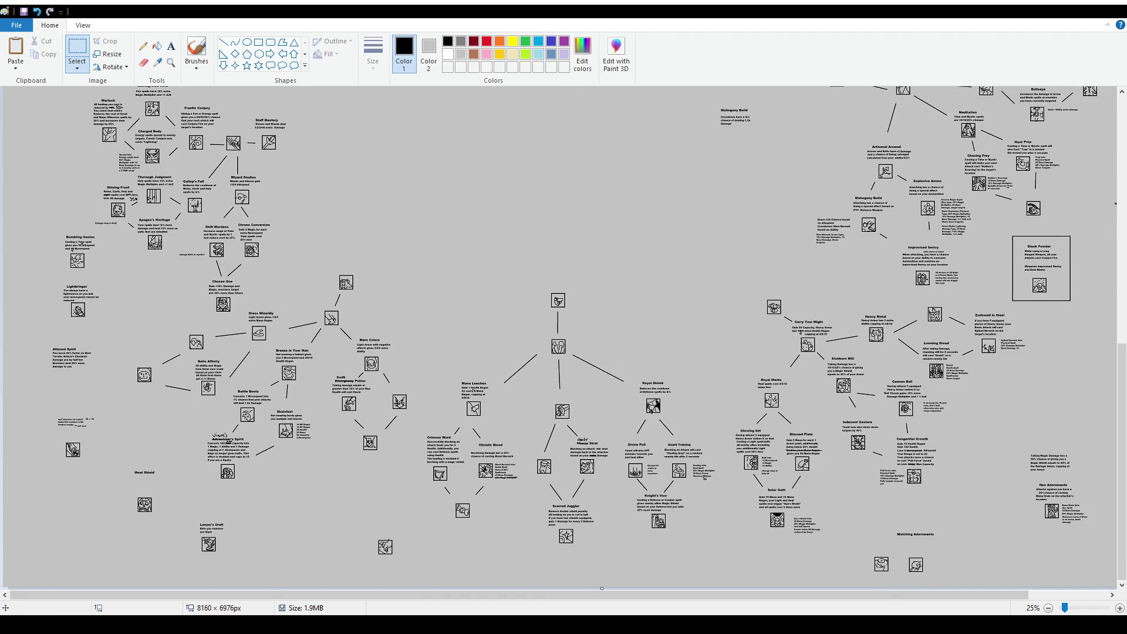
mouse_move(368, 530)
left_mouse_down()
mouse_move(404, 569)
mouse_move(432, 569)
left_mouse_up()
mouse_move(120, 460)
left_mouse_down()
mouse_move(164, 509)
mouse_move(335, 546)
mouse_move(375, 528)
mouse_move(358, 526)
left_mouse_up()
left_click(268, 470)
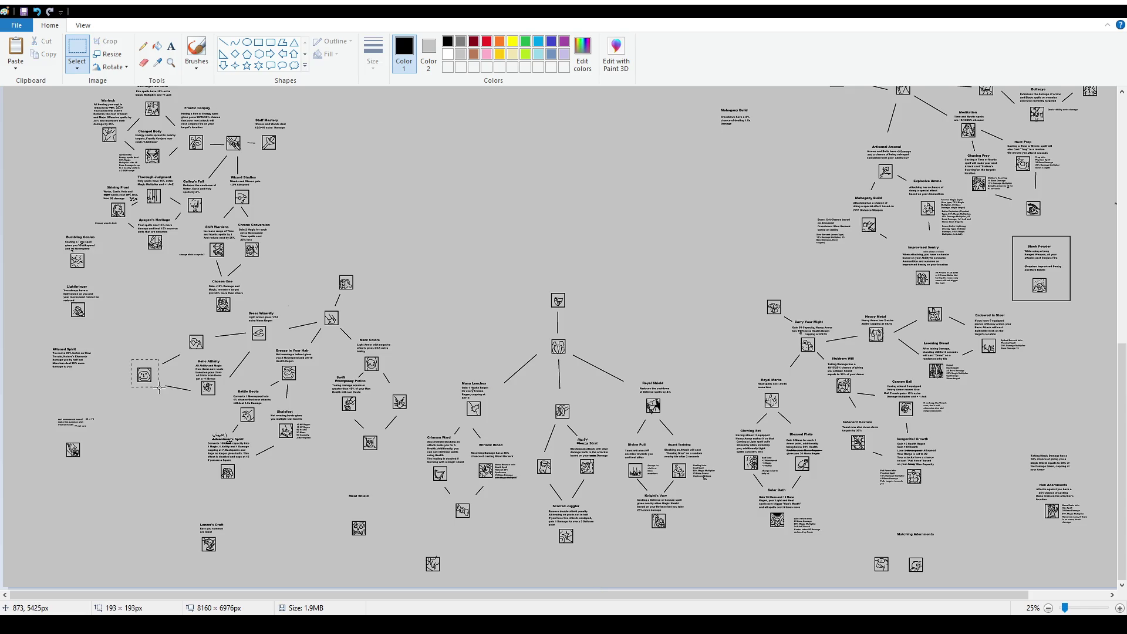
left_click_drag(444, 497, 484, 524)
left_click(515, 534)
scroll(376, 288, "up", 5)
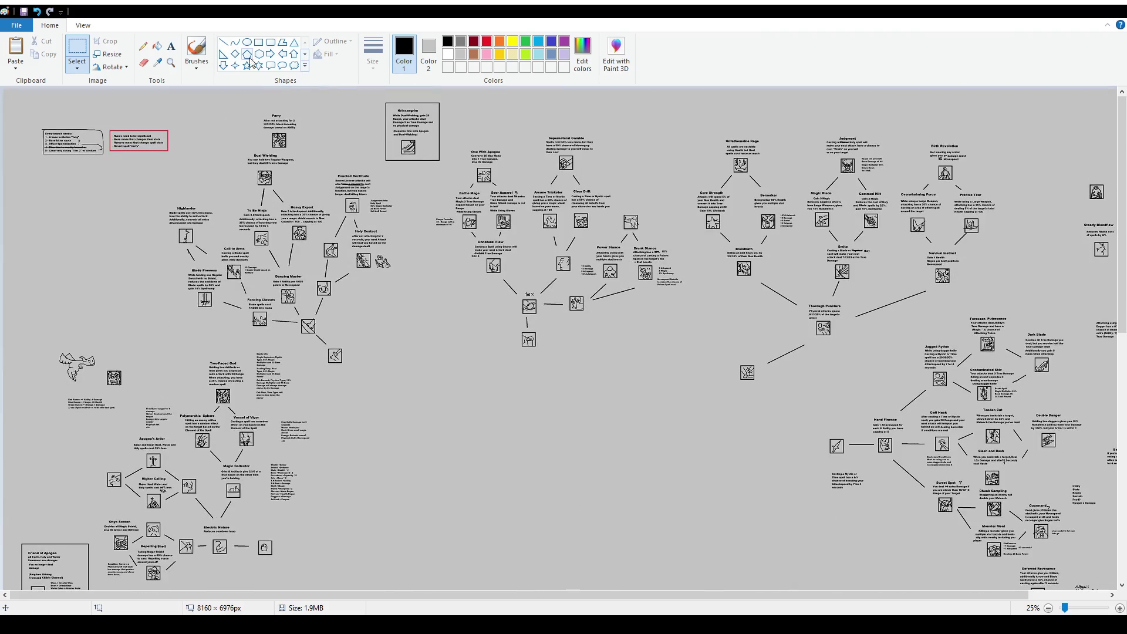
Write 'these are theorical, not 100% sure' in a text box above Krissaegrim, widened to one line
scroll(603, 188, "up", 1)
scroll(741, 235, "up", 1)
left_click_drag(252, 595, 518, 594)
left_click(172, 47)
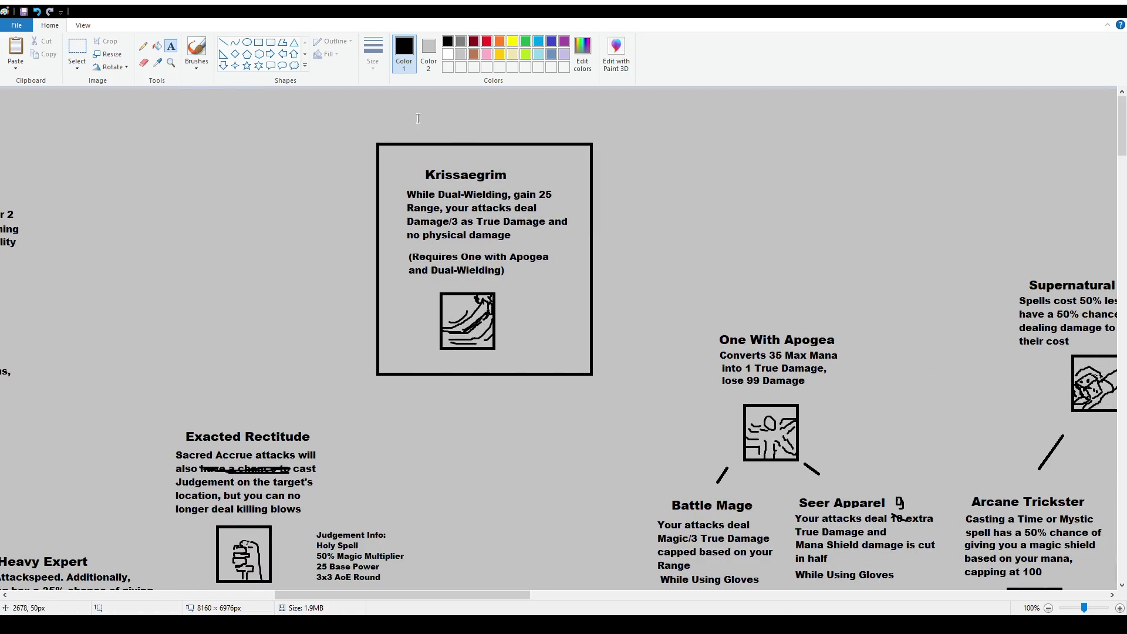
left_click_drag(416, 119, 525, 141)
type("the")
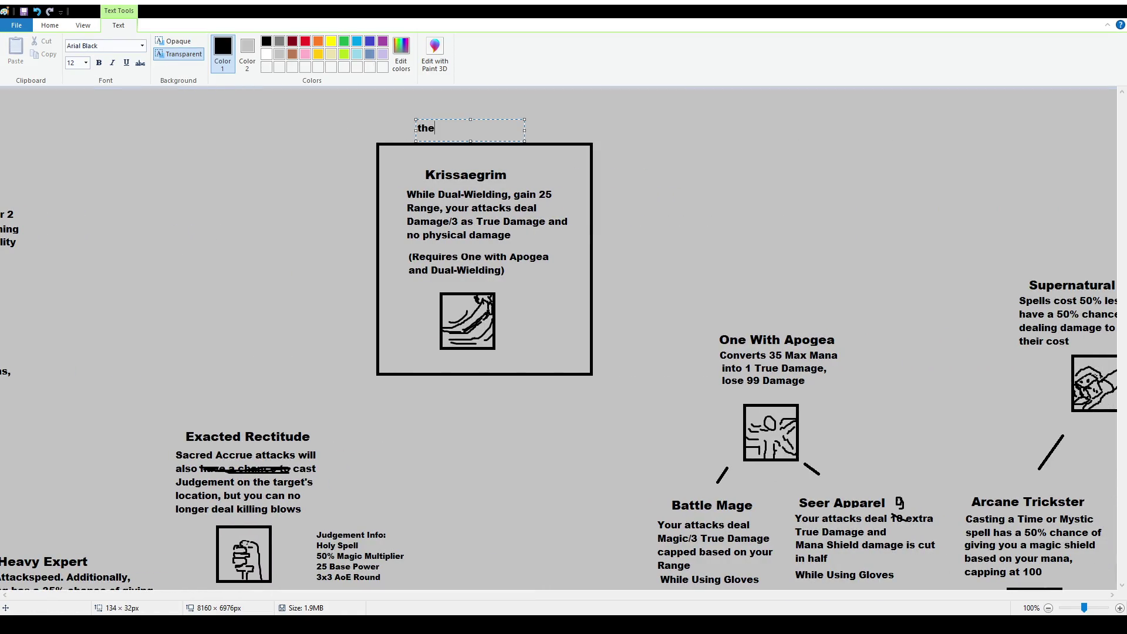
type("se are theorical")
type(", not 100% sure")
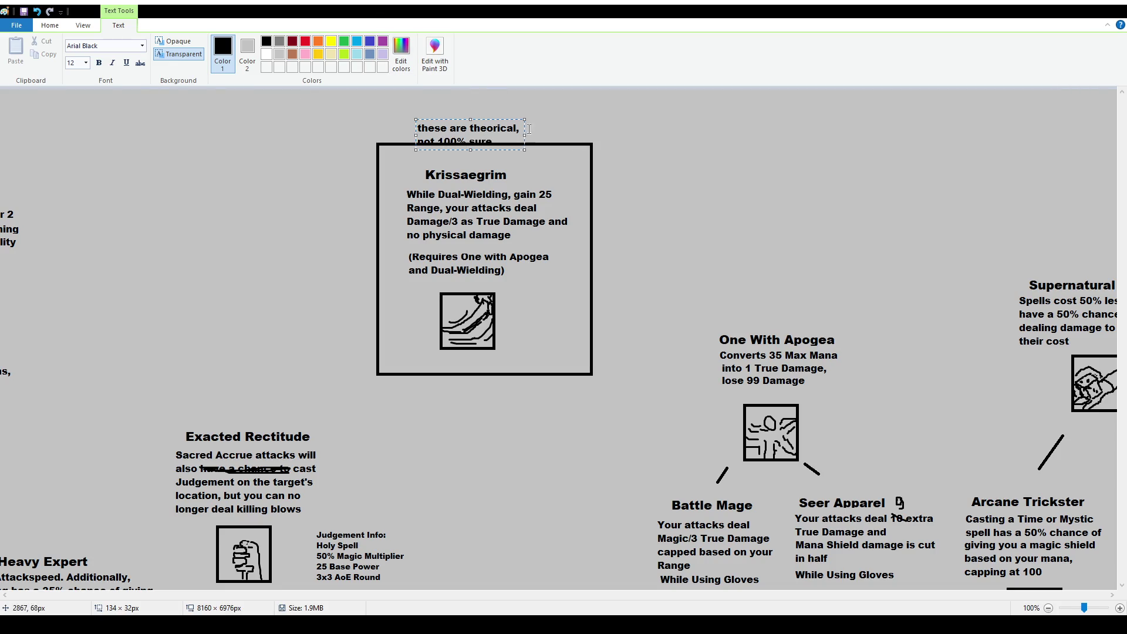
left_click_drag(525, 135, 608, 144)
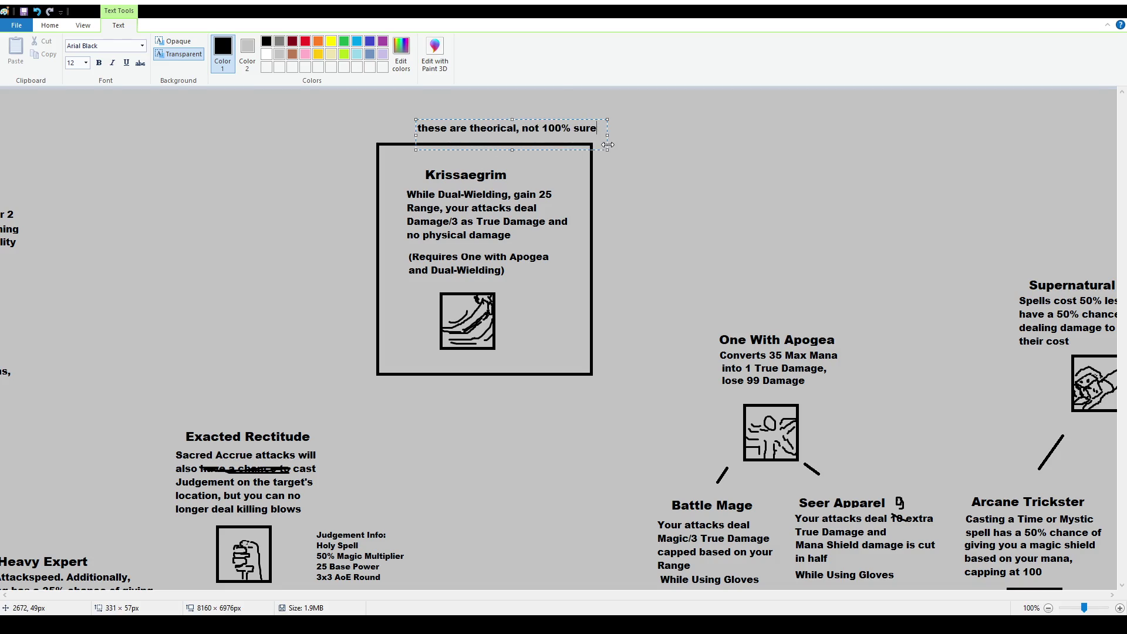
Commit the note, then paste a copy of it above the Friend of Apogea box
left_click(613, 145)
left_click(77, 47)
left_click_drag(415, 121, 611, 140)
scroll(440, 296, "down", 2)
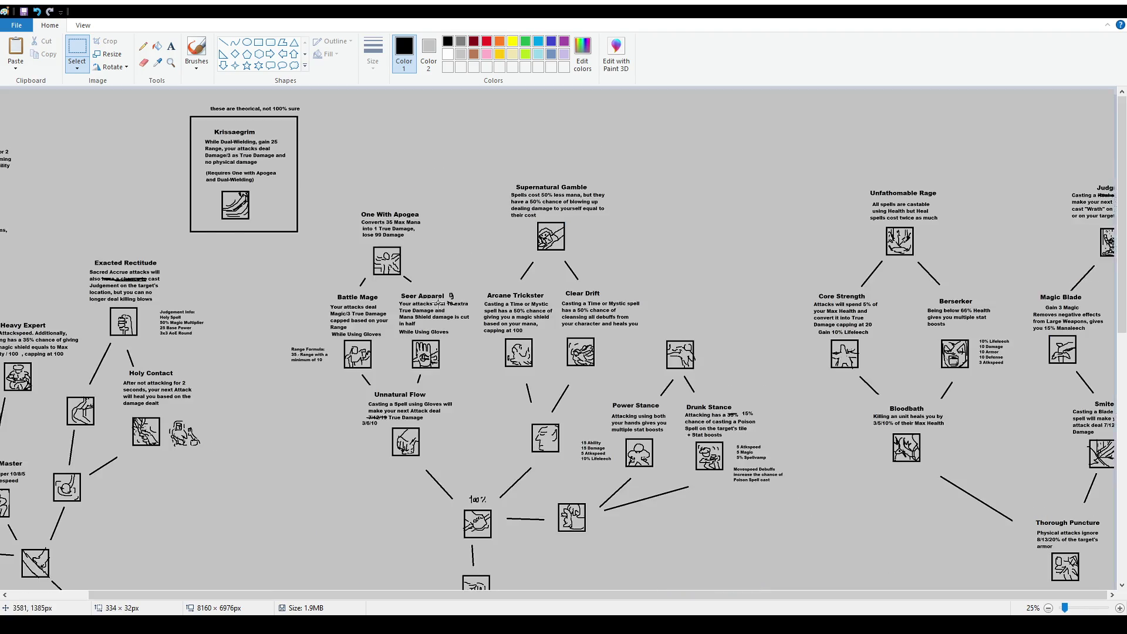
scroll(77, 371, "left", 3)
scroll(77, 371, "down", 5)
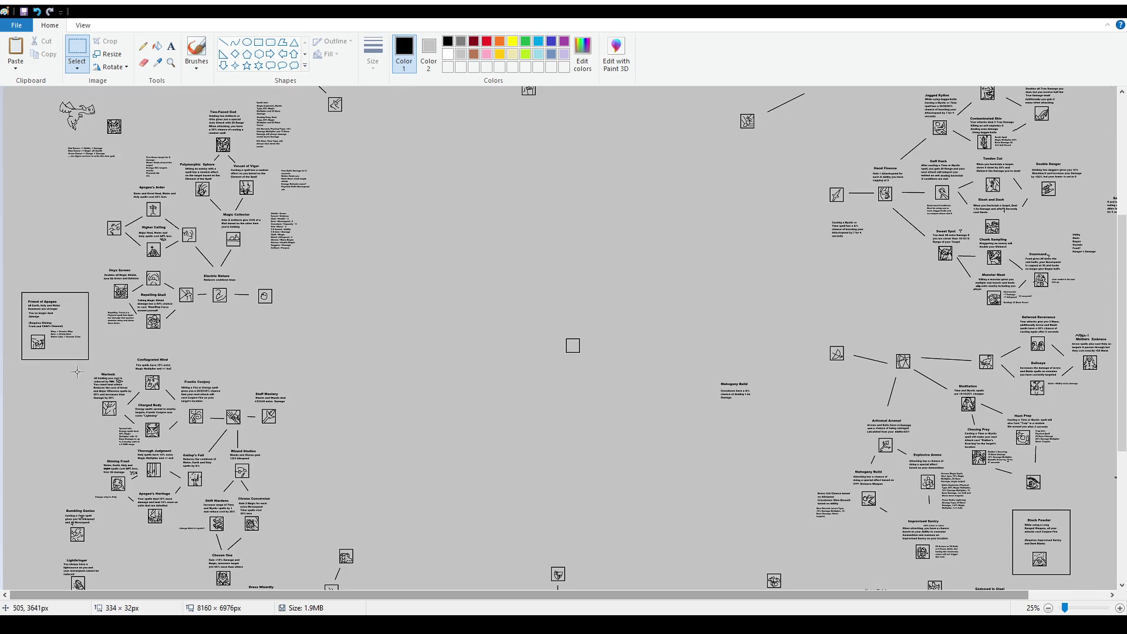
scroll(77, 371, "up", 1)
key("ctrl+v")
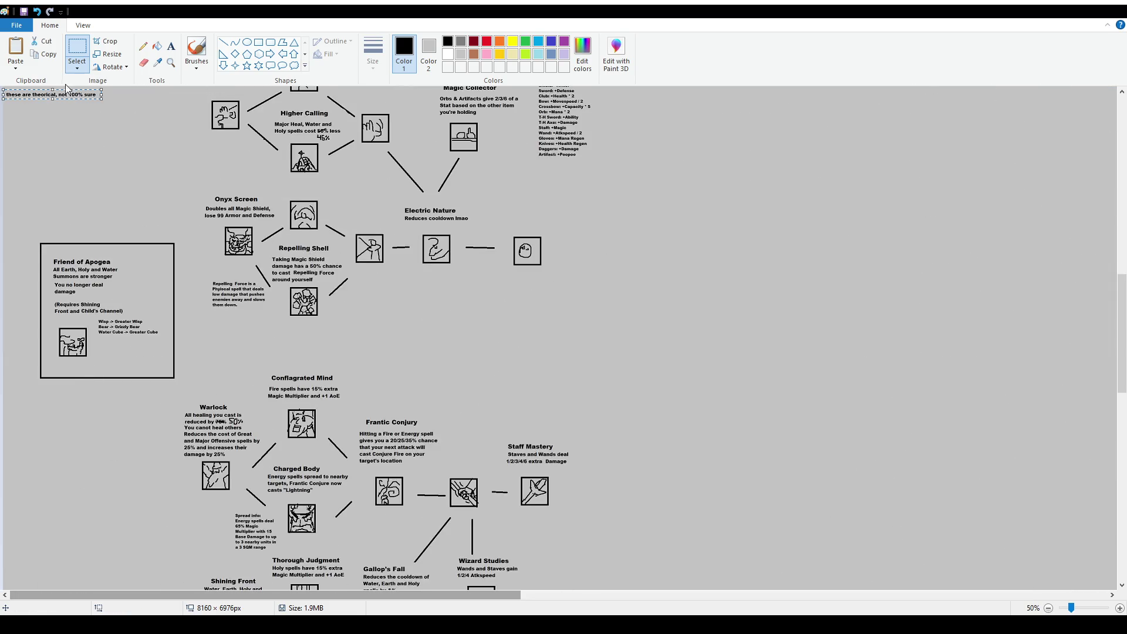
mouse_move(67, 95)
left_mouse_down()
mouse_move(135, 227)
mouse_move(153, 235)
mouse_move(116, 236)
left_mouse_up()
left_click(545, 312)
Pan across the canvas to bring the Black Powder box into view
scroll(552, 343, "down", 10)
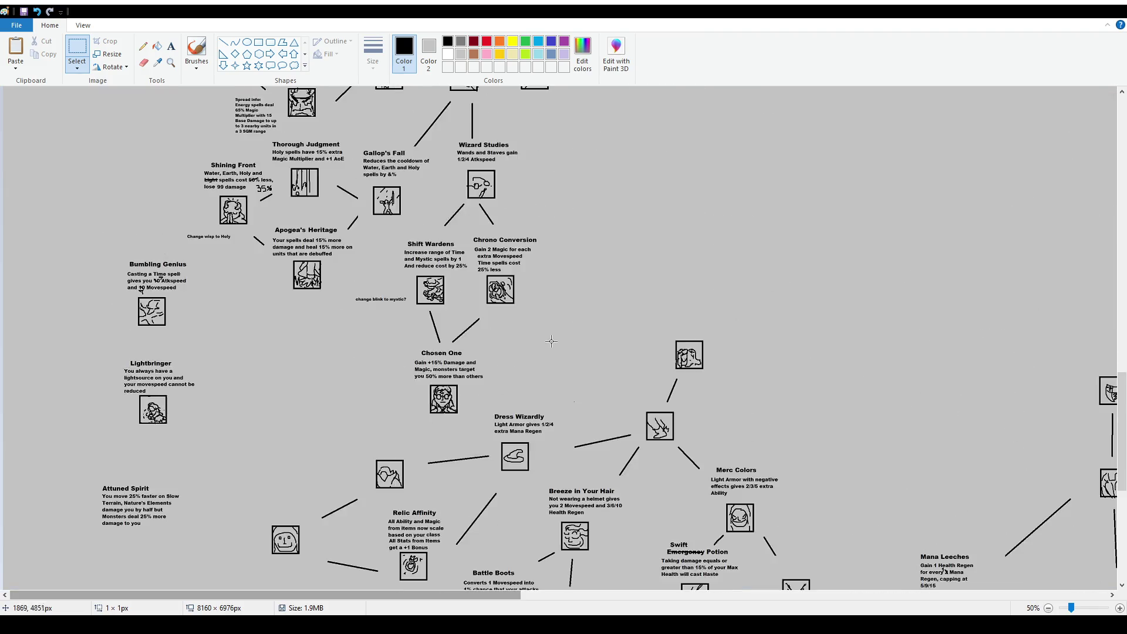
scroll(551, 343, "down", 1)
scroll(746, 442, "up", 1)
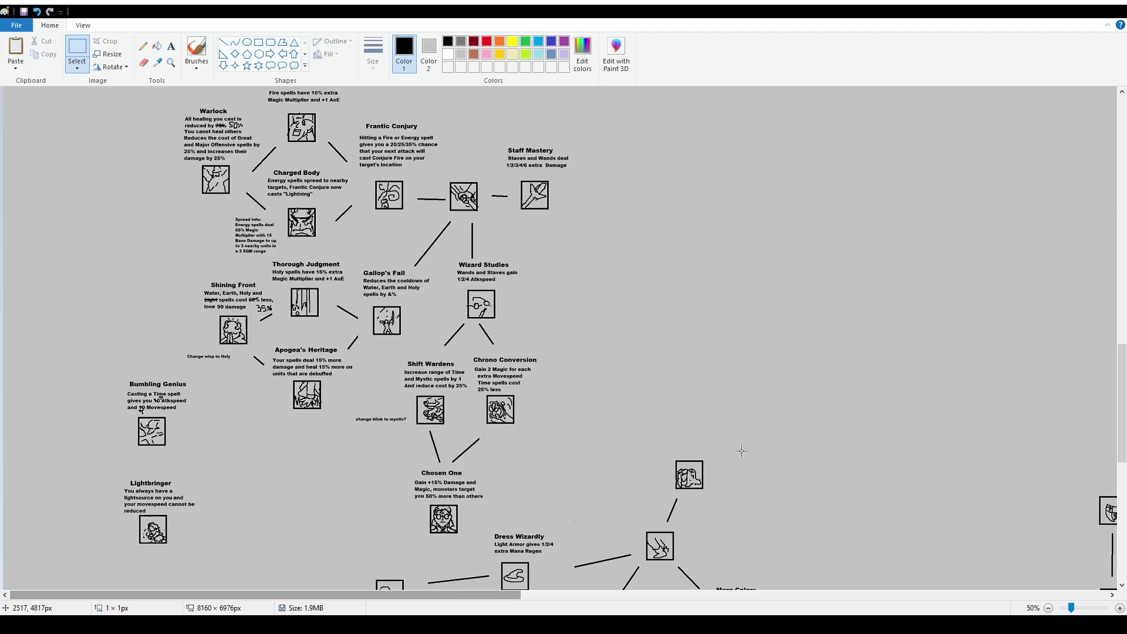
left_click_drag(460, 595, 1012, 595)
scroll(926, 447, "up", 1)
scroll(926, 447, "down", 10)
left_click_drag(767, 592, 1057, 592)
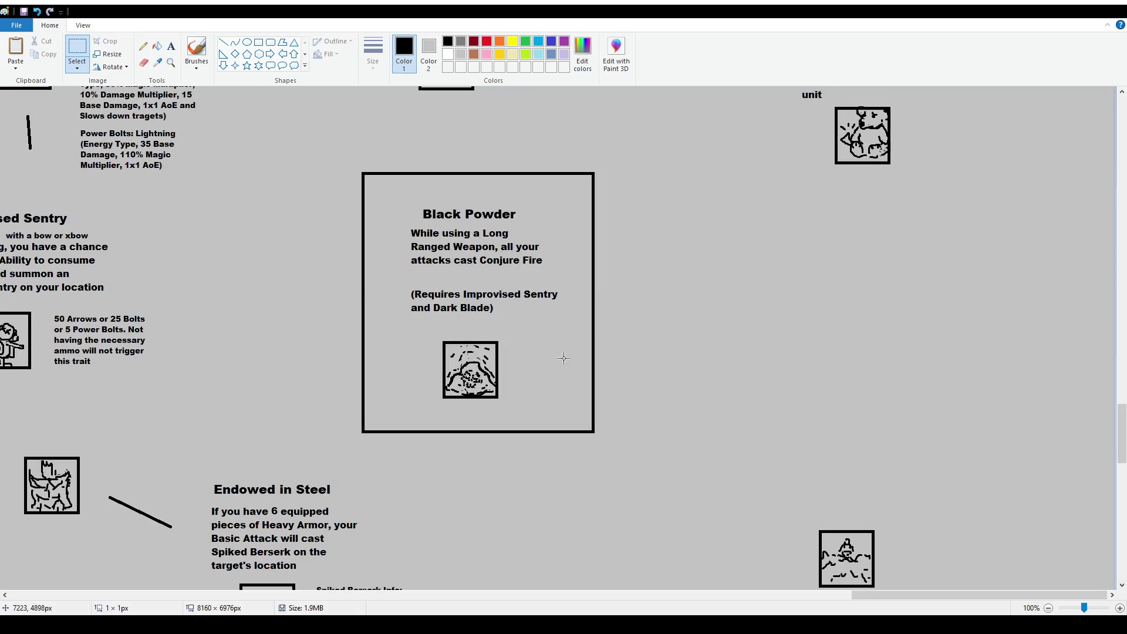
Paste the note above Black Powder and delete the word 'Fire' from its effect text
key("ctrl+v")
left_click_drag(113, 101, 478, 152)
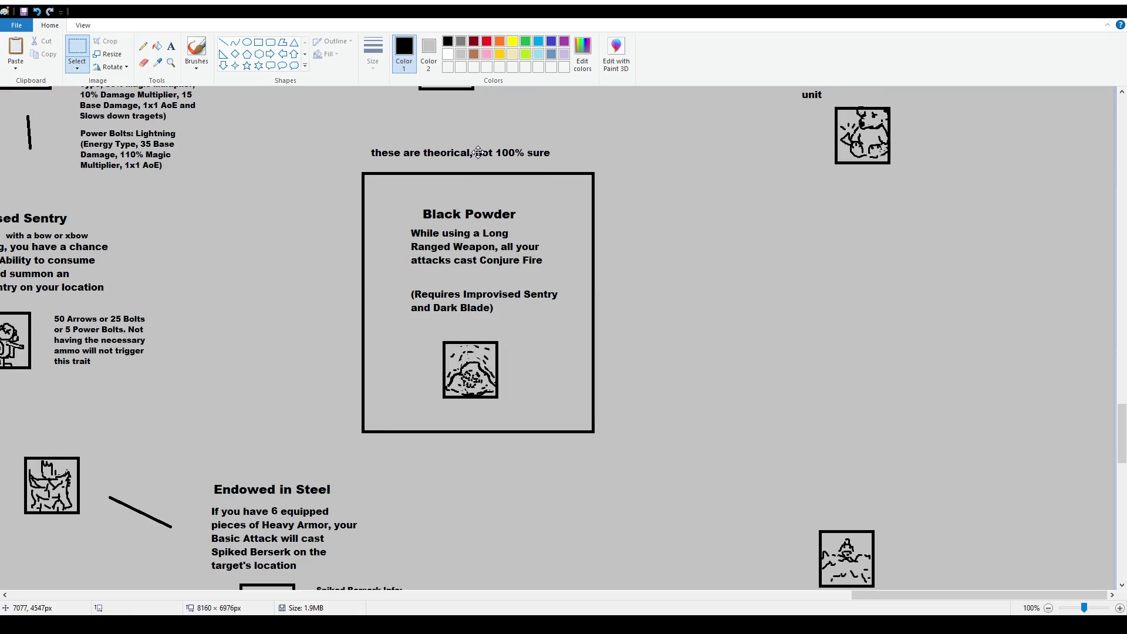
left_click_drag(522, 254, 553, 274)
key("Delete")
Add 'Death' after 'Conjure' so the effect reads Conjure Death
left_click(171, 46)
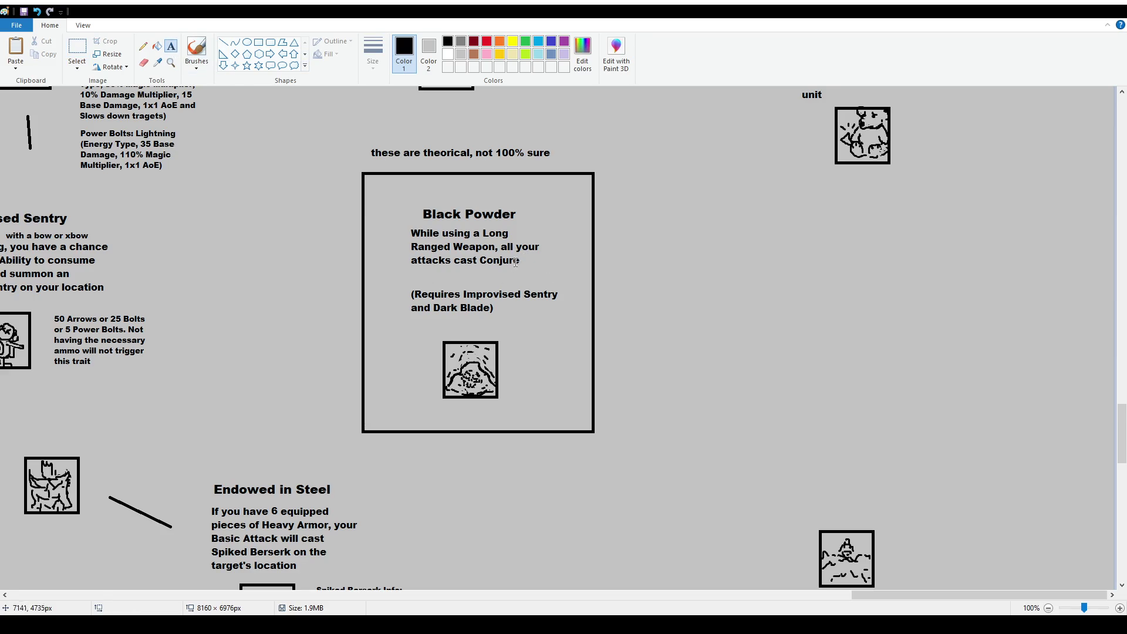
left_click(521, 255)
type("Death")
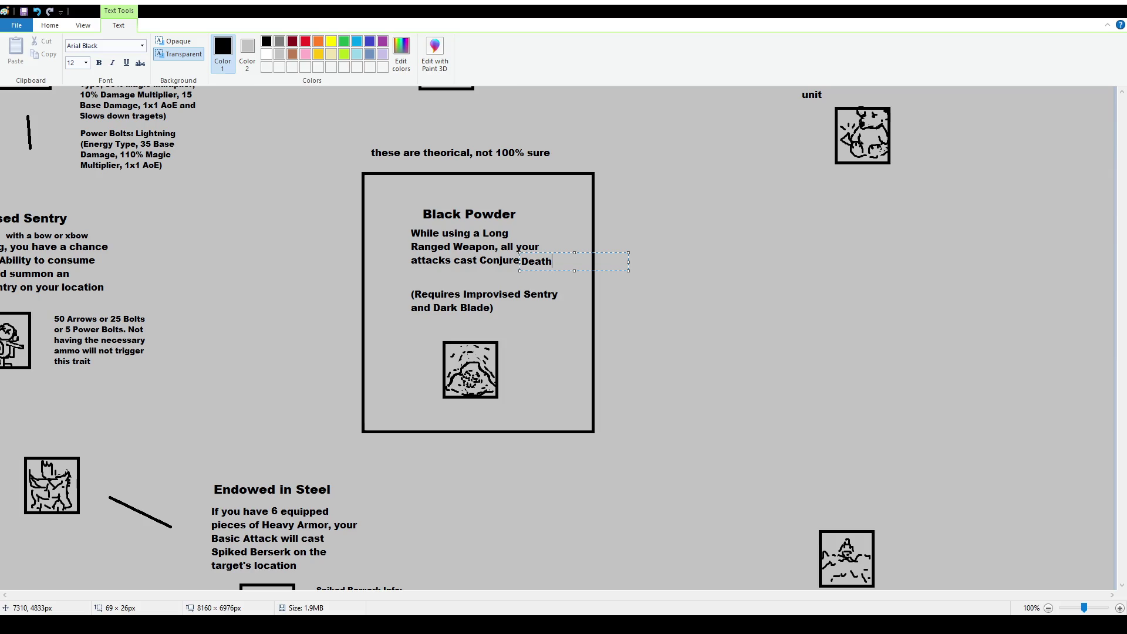
left_click_drag(598, 254, 598, 253)
left_click(600, 276)
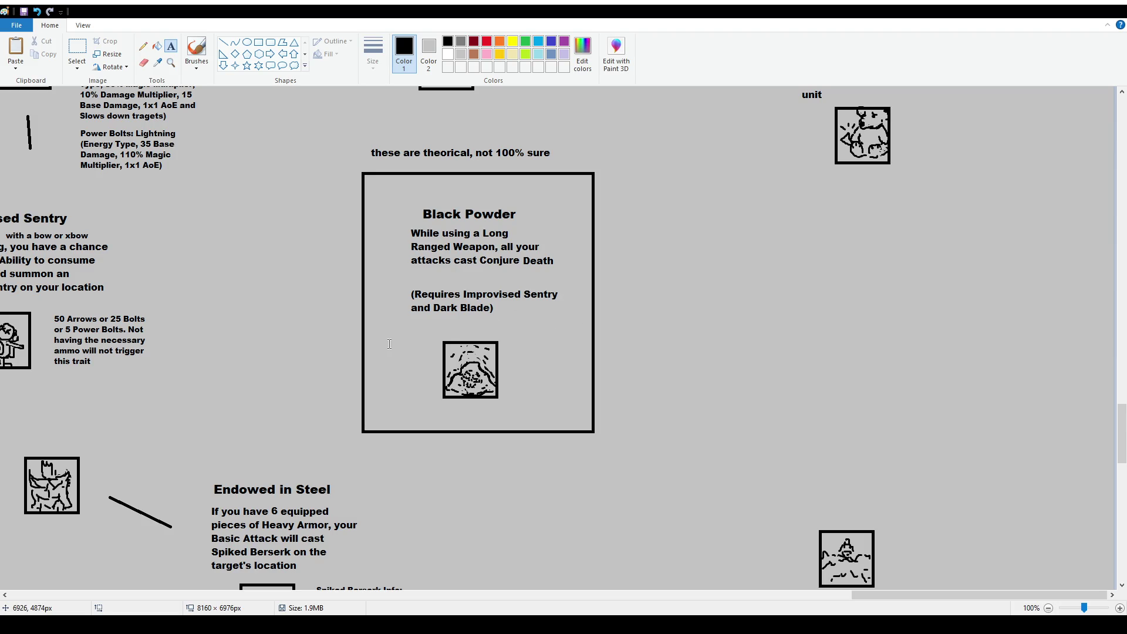
scroll(310, 326, "down", 1, "ctrl")
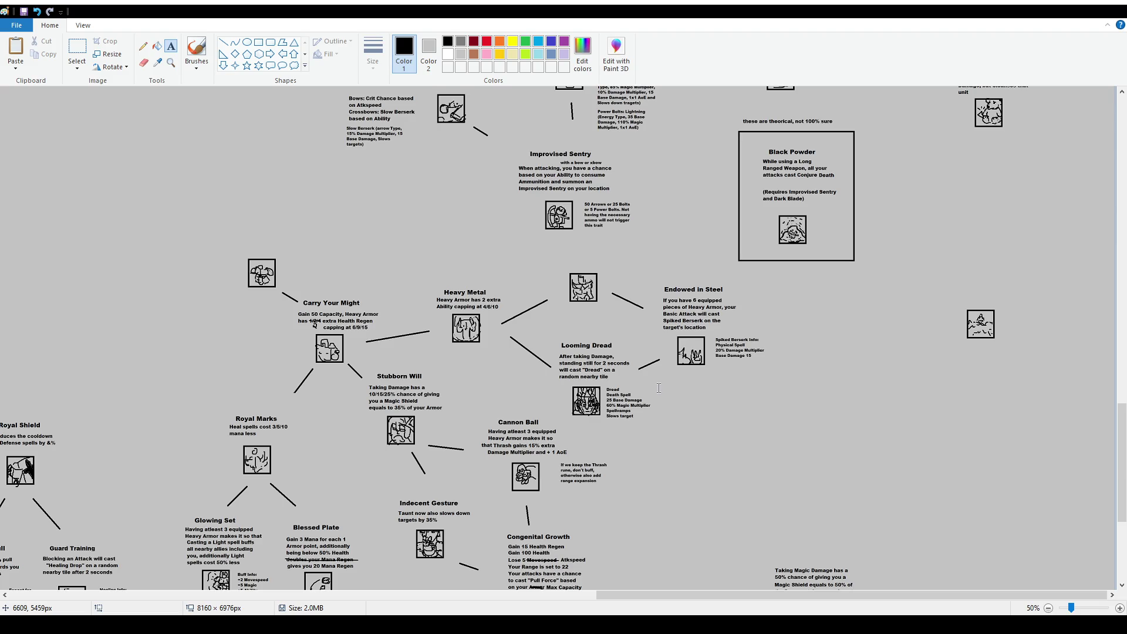
Zoom and pan to the empty space around Lanzer's Draft, selecting the area above the skull icon
scroll(728, 305, "down", 5)
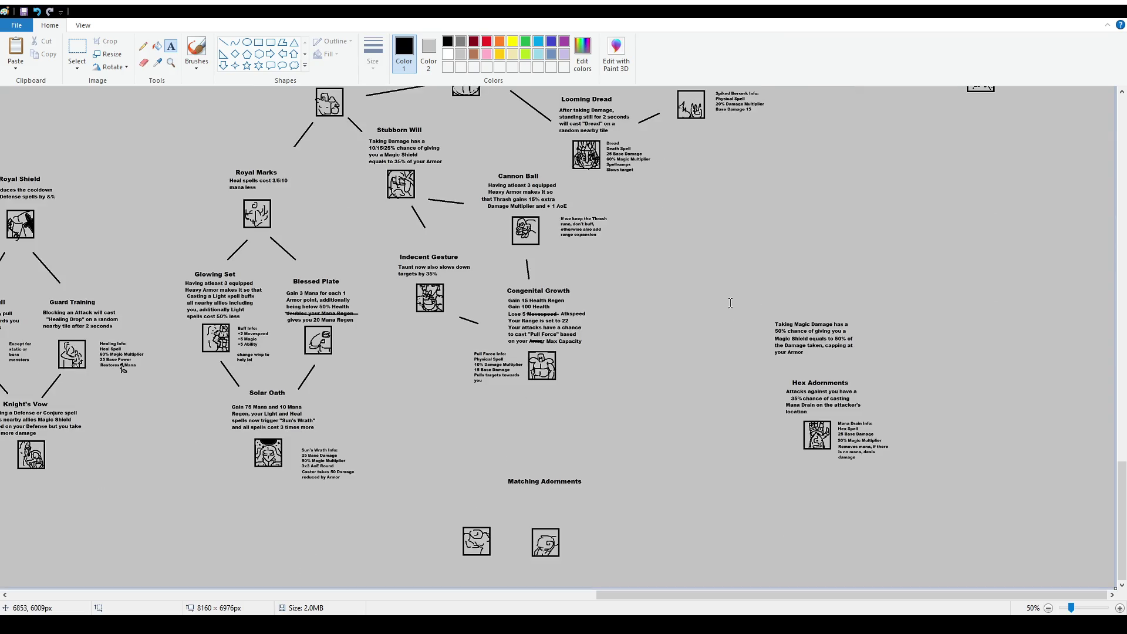
scroll(752, 317, "down", 1)
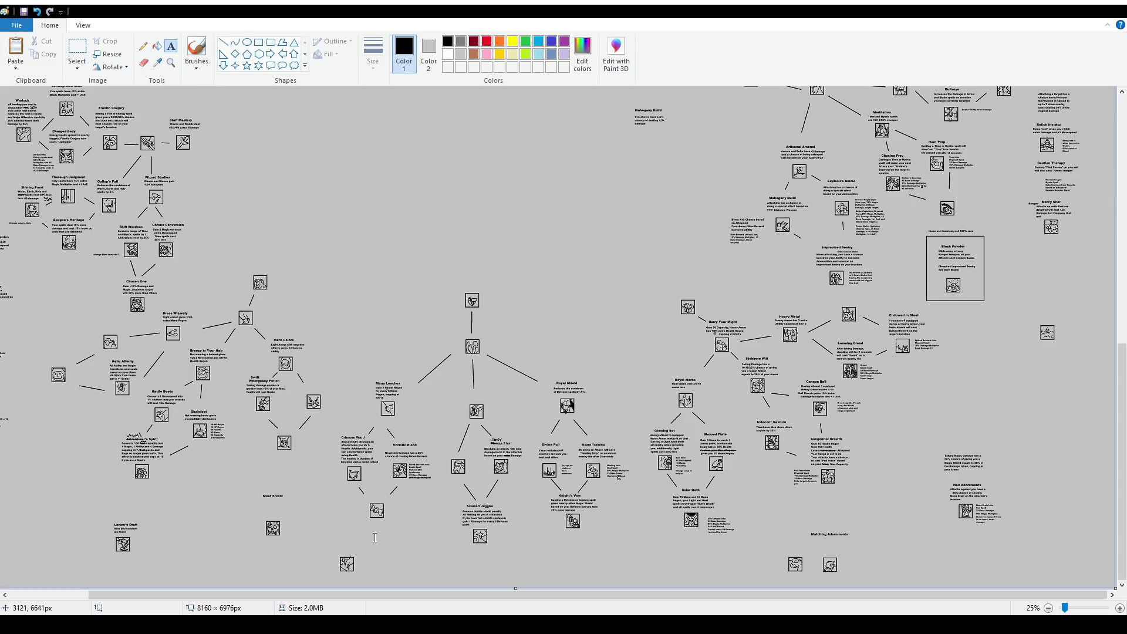
scroll(515, 433, "up", 1)
scroll(515, 433, "down", 1)
left_click(77, 48)
scroll(493, 388, "up", 1)
left_click_drag(494, 388, 566, 408)
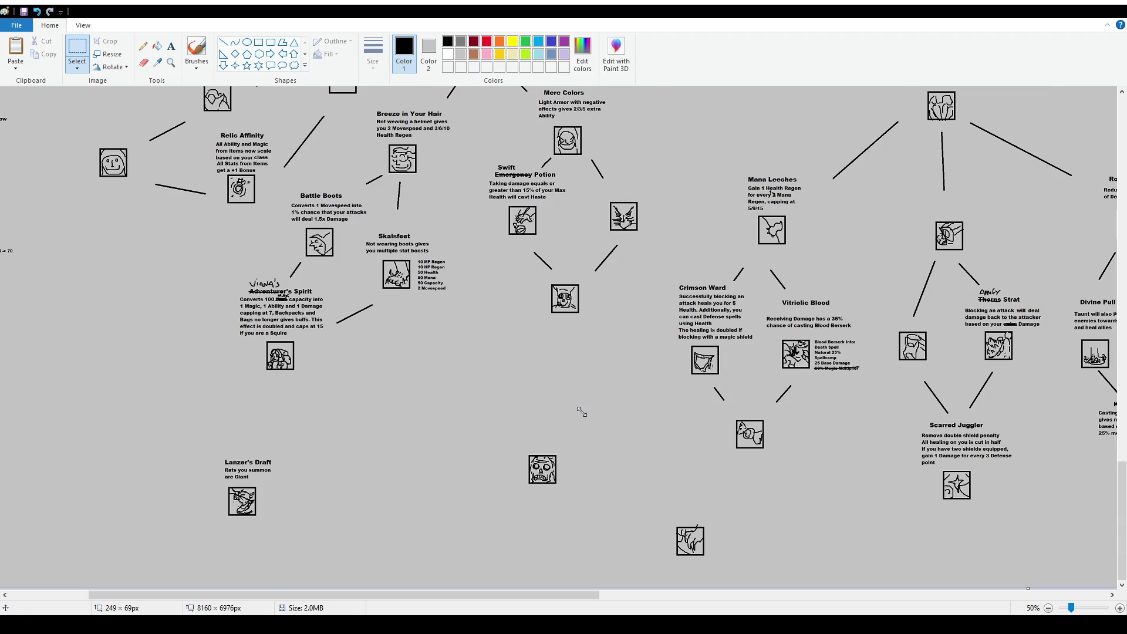
scroll(693, 486, "up", 1)
scroll(693, 486, "down", 5)
mouse_move(275, 595)
left_mouse_down()
mouse_move(470, 596)
mouse_move(446, 607)
left_mouse_up()
left_click(171, 46)
Add a 16-point 'Meat Shield' title above the skull icon, then return to 12 point
left_click_drag(295, 327, 433, 379)
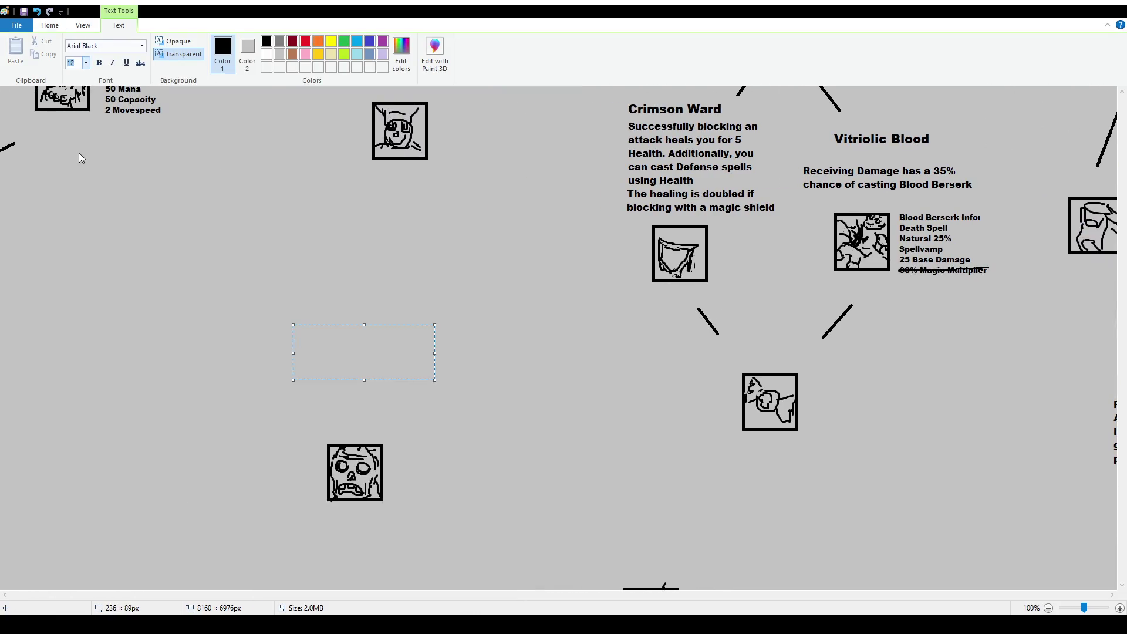
type("16")
key("Return")
type("Meat ")
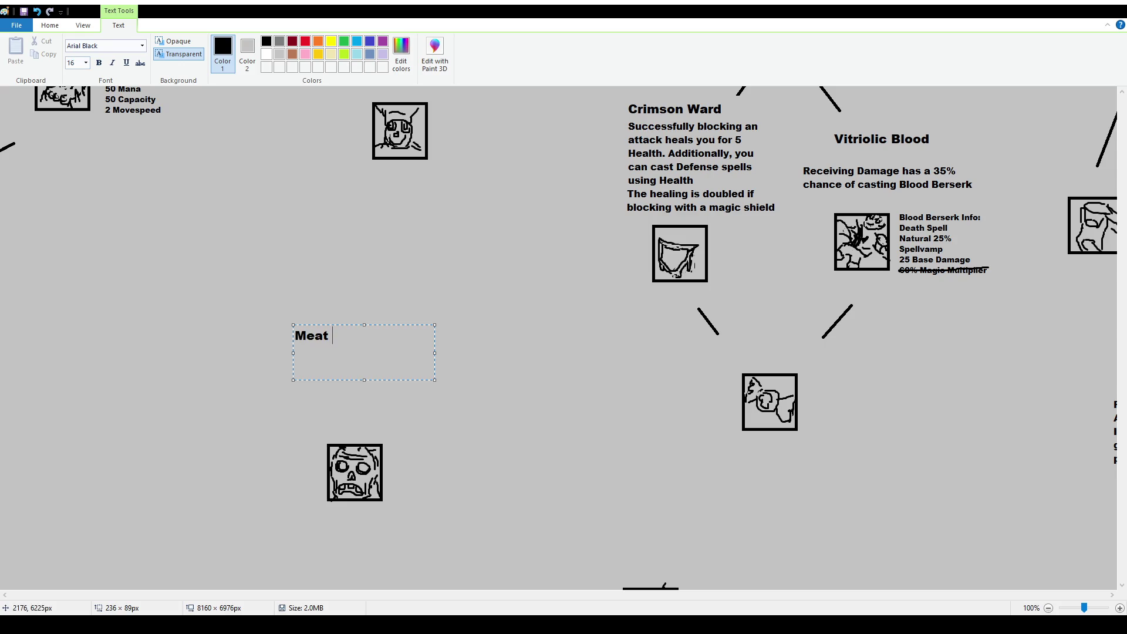
type("Shield")
key("Return")
left_click(73, 63)
type("12")
key("Return")
Type the effects: Doubles your Health, Lose 10 Movespeed, Health-castable spells, 50% cheaper spells
type("Doubles your Health ")
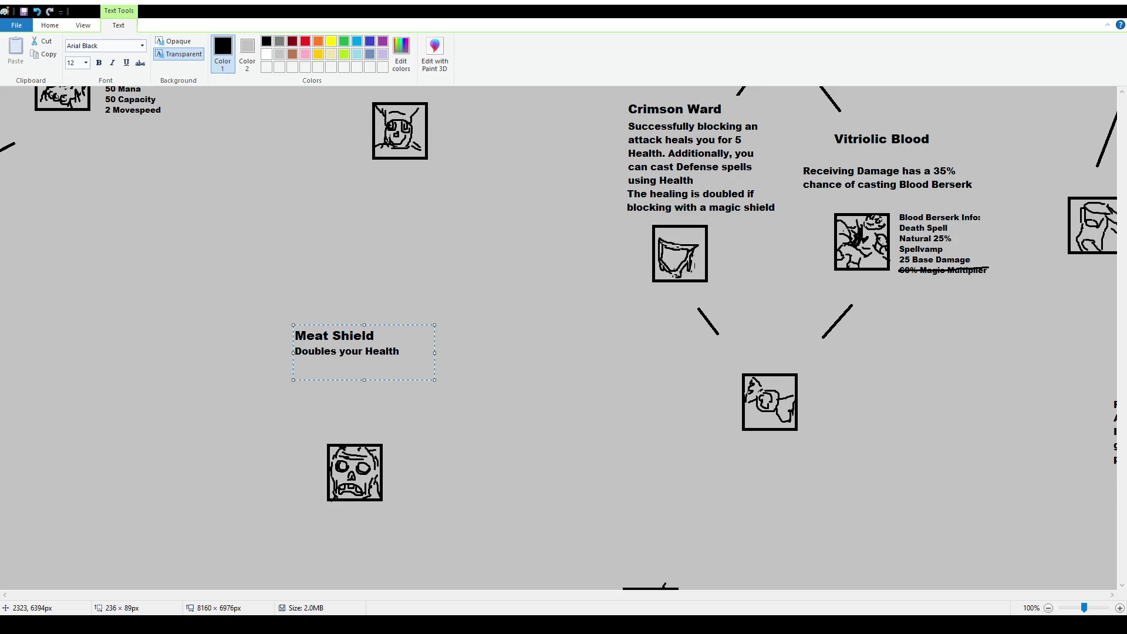
type("Lose 10")
type(" Movespeed")
key("Return")
type("All spells")
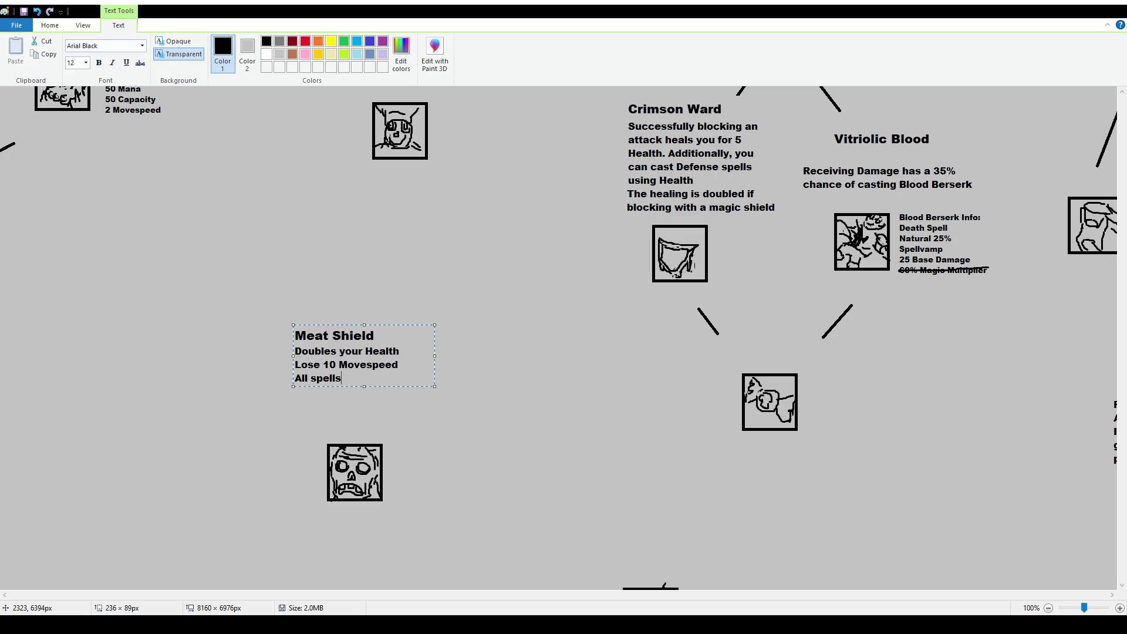
type(" are castable with Health")
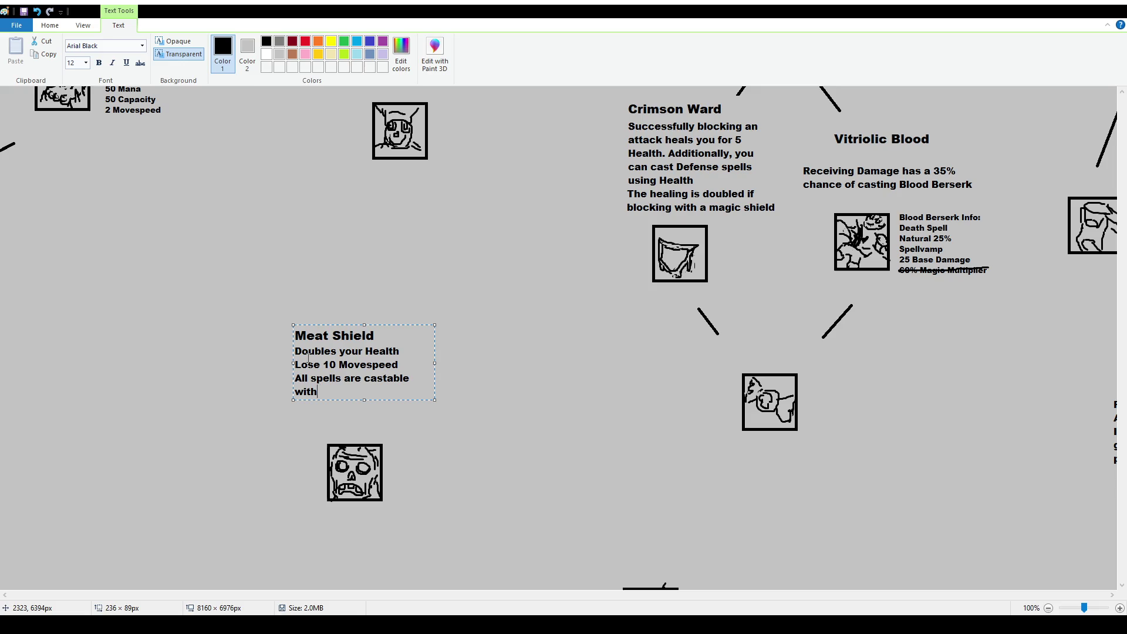
key("Return")
type("Reduces the cost fo")
key("BackSpace")
key("BackSpace")
type("of all spells by ")
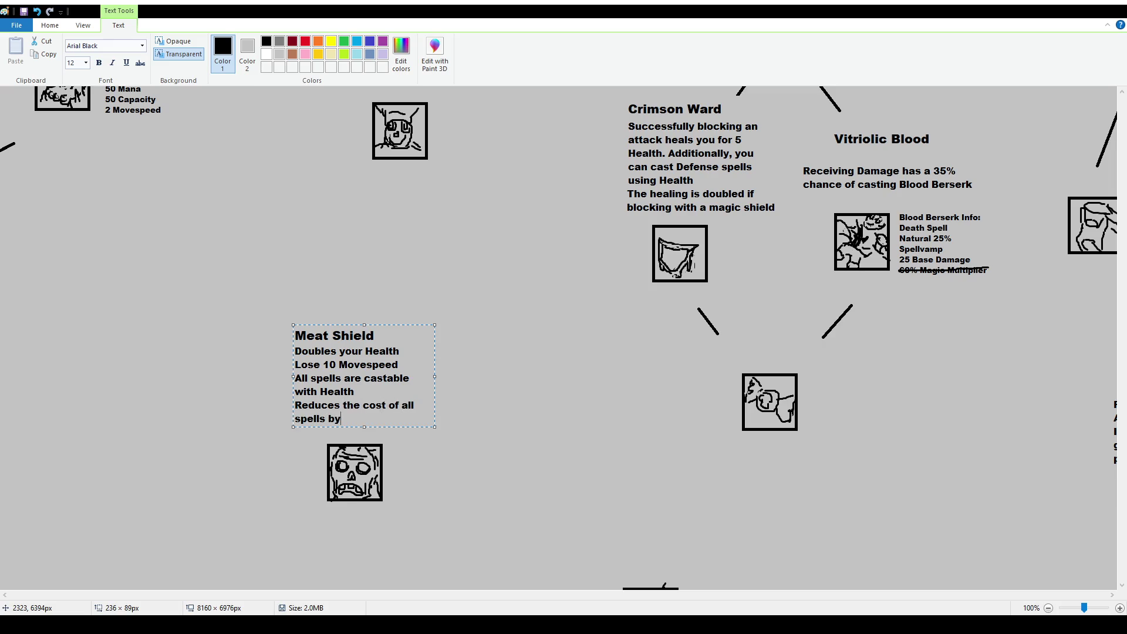
type("50%")
Widen the text box, add 'Spells deal 50% less Damage', and commit the description
left_click_drag(435, 376, 497, 378)
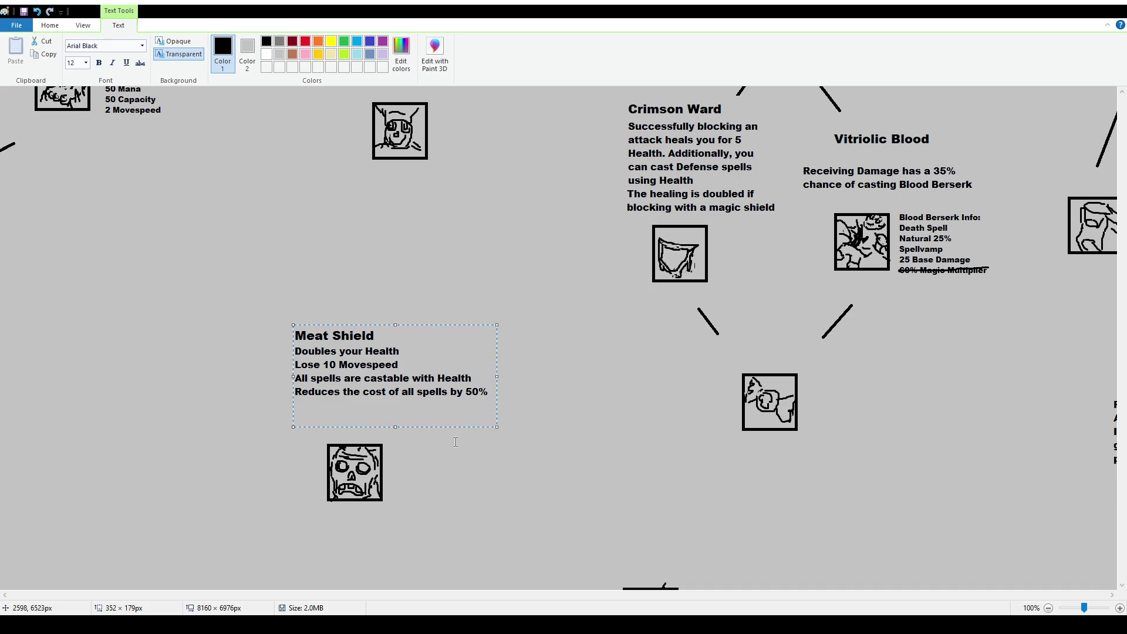
type("Spells")
key("shift+Home")
left_click(326, 405)
type("deal 50% less Damage")
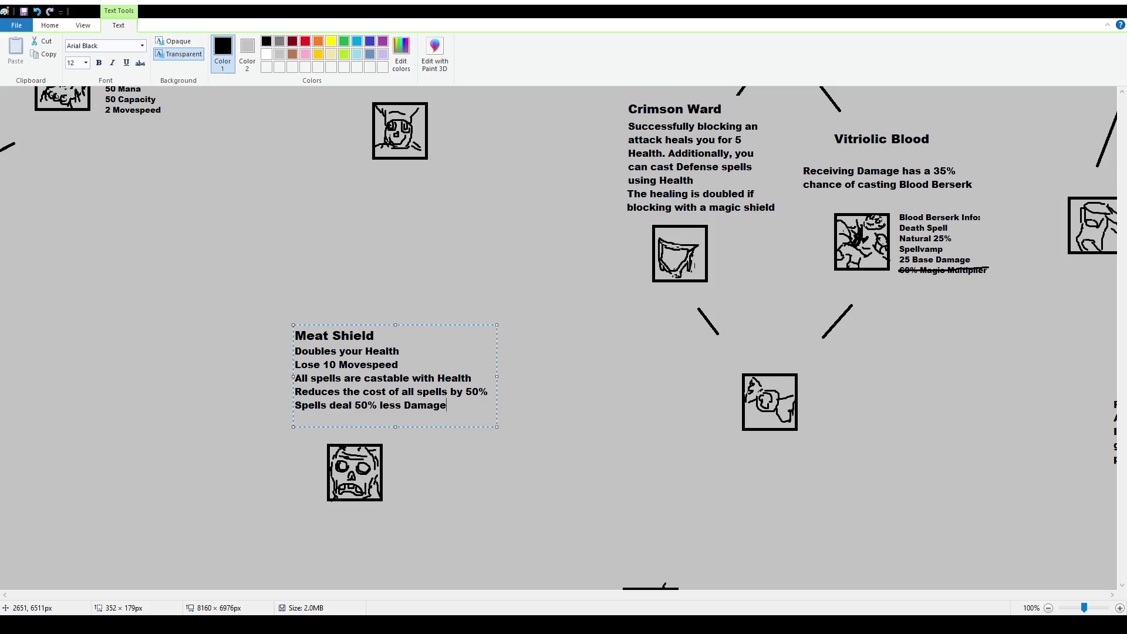
left_click(264, 259)
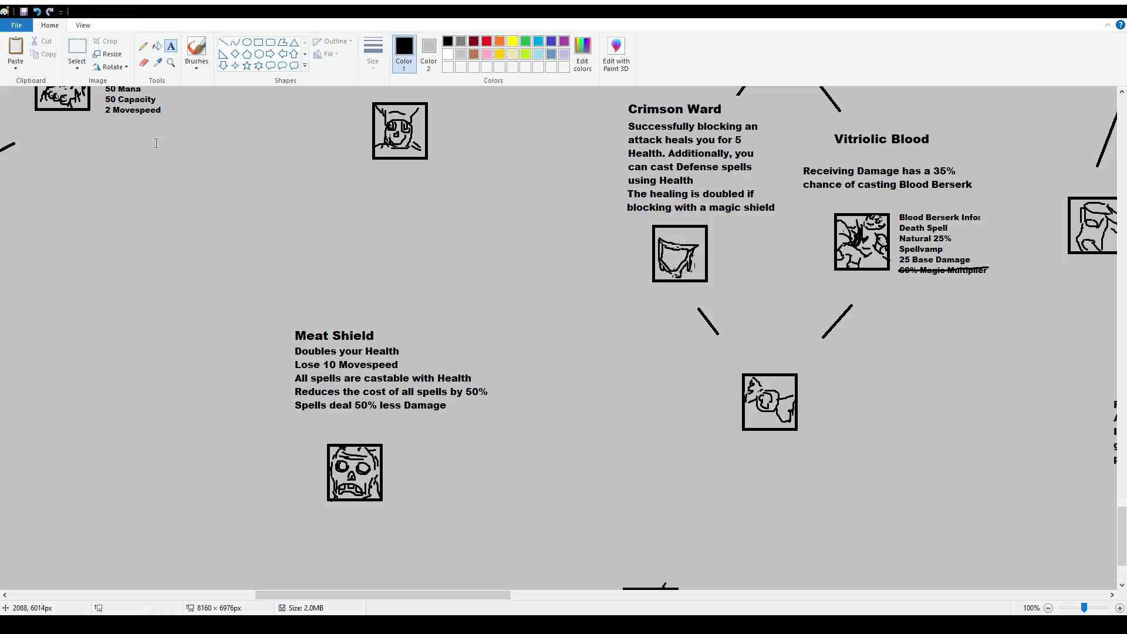
Nudge the Meat Shield text up and add '(Requires Monster Candy and Embrace Darkness)' beneath it
left_click(77, 50)
mouse_move(257, 306)
left_mouse_down()
mouse_move(512, 417)
mouse_move(487, 378)
left_mouse_up()
left_click(170, 46)
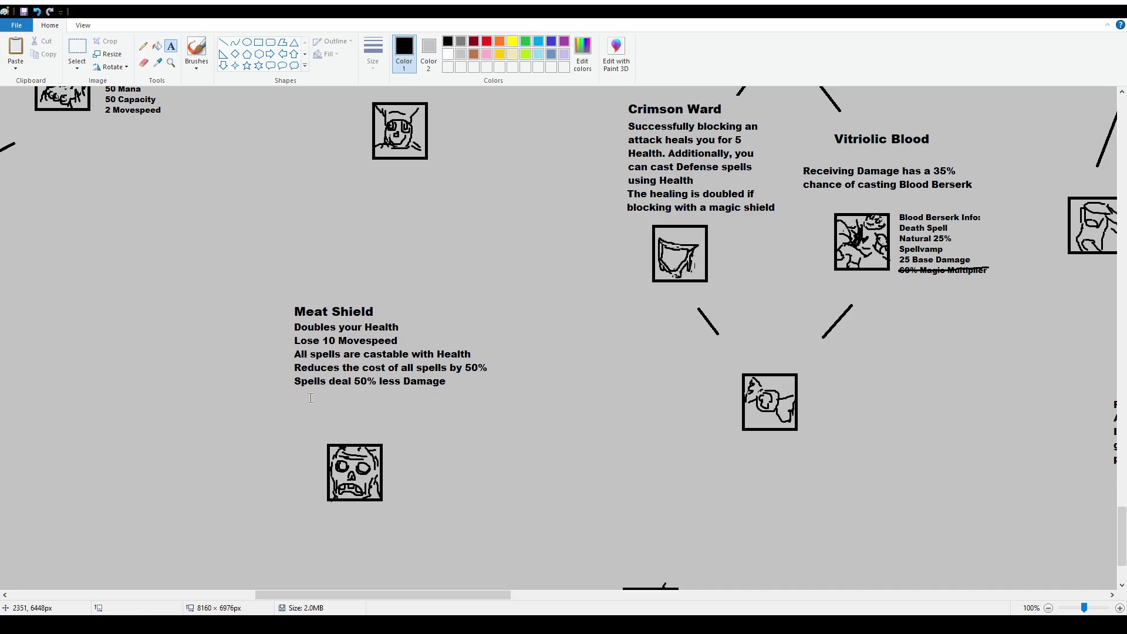
left_click_drag(296, 398, 435, 437)
type("(Requ")
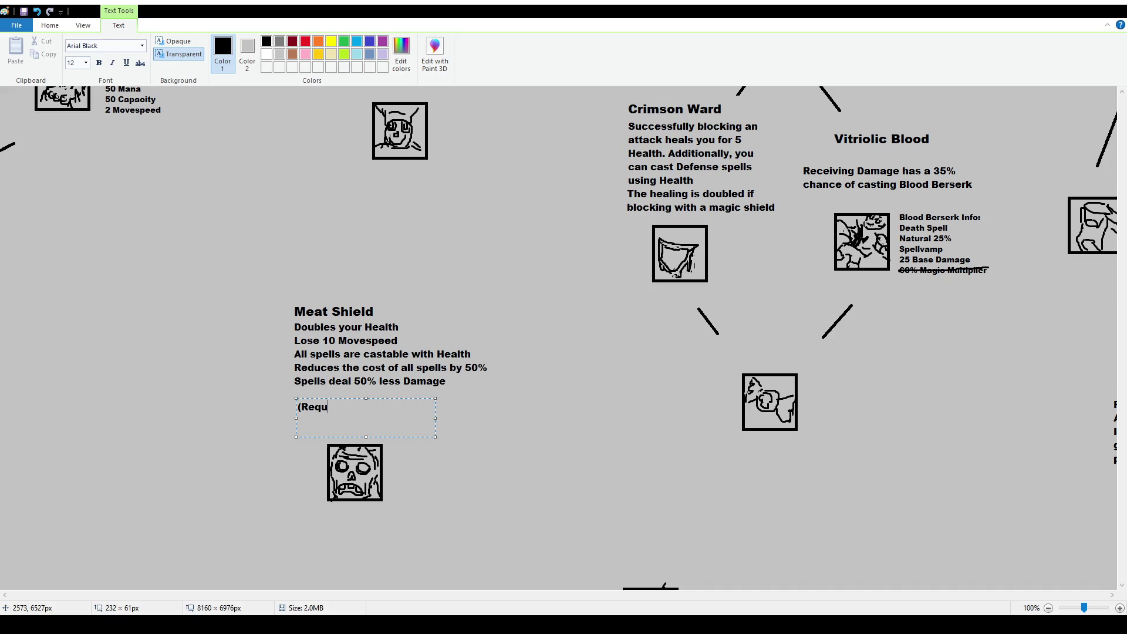
type("ires Monster Can")
type("dy and Embra")
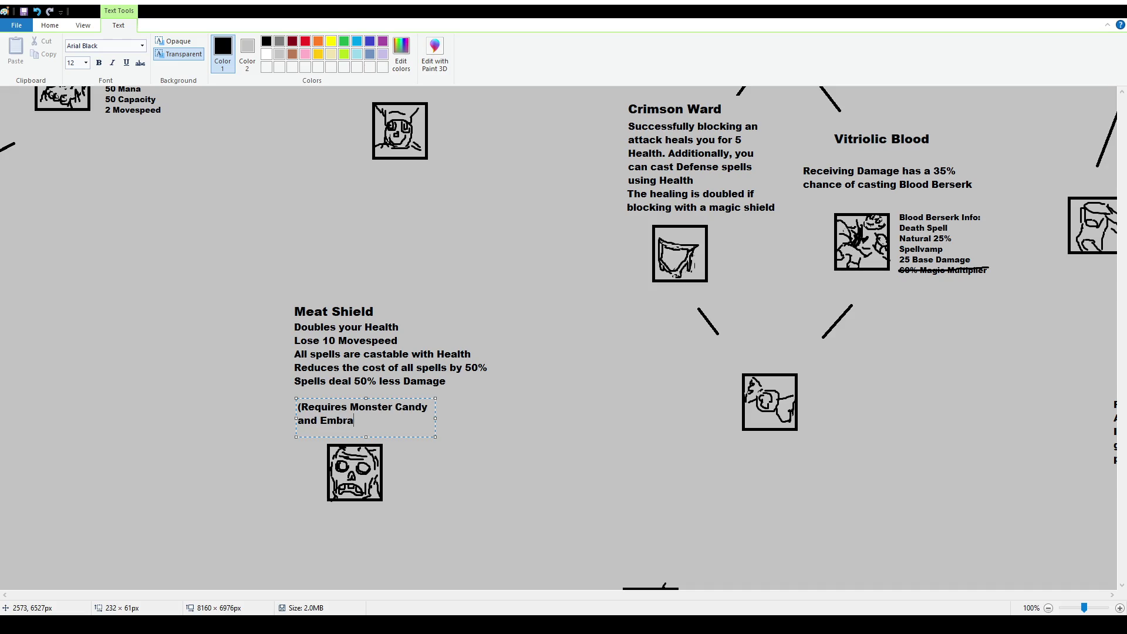
type("ce Darkness)")
left_click(382, 316)
Frame the whole Meat Shield trait with a rectangle
left_click(258, 42)
left_click_drag(282, 292, 509, 534)
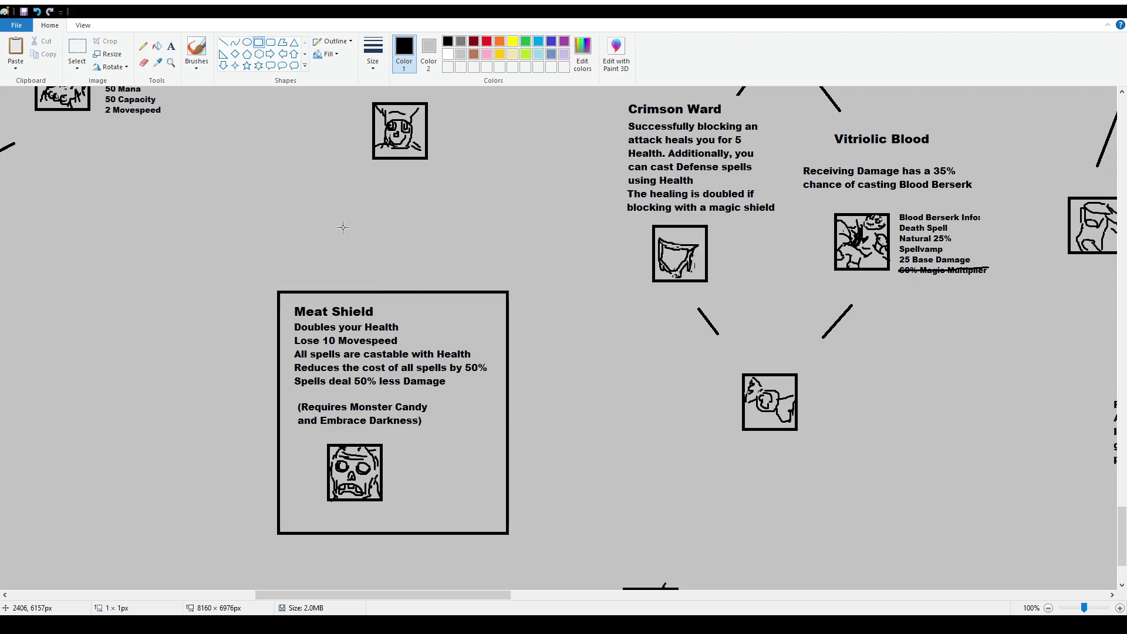
scroll(325, 248, "down", 1)
Select and copy the 'these are theorical, not 100% sure' note
left_click(77, 48)
left_click_drag(134, 371, 274, 514)
left_click_drag(200, 441, 152, 456)
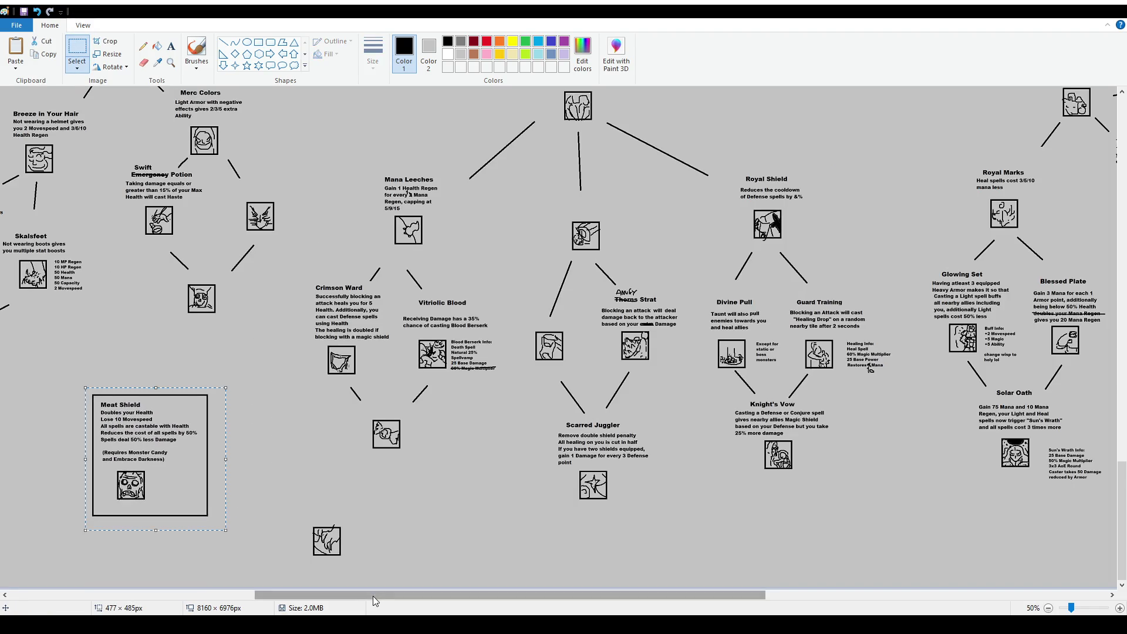
left_click_drag(372, 597, 127, 597)
scroll(207, 250, "up", 15)
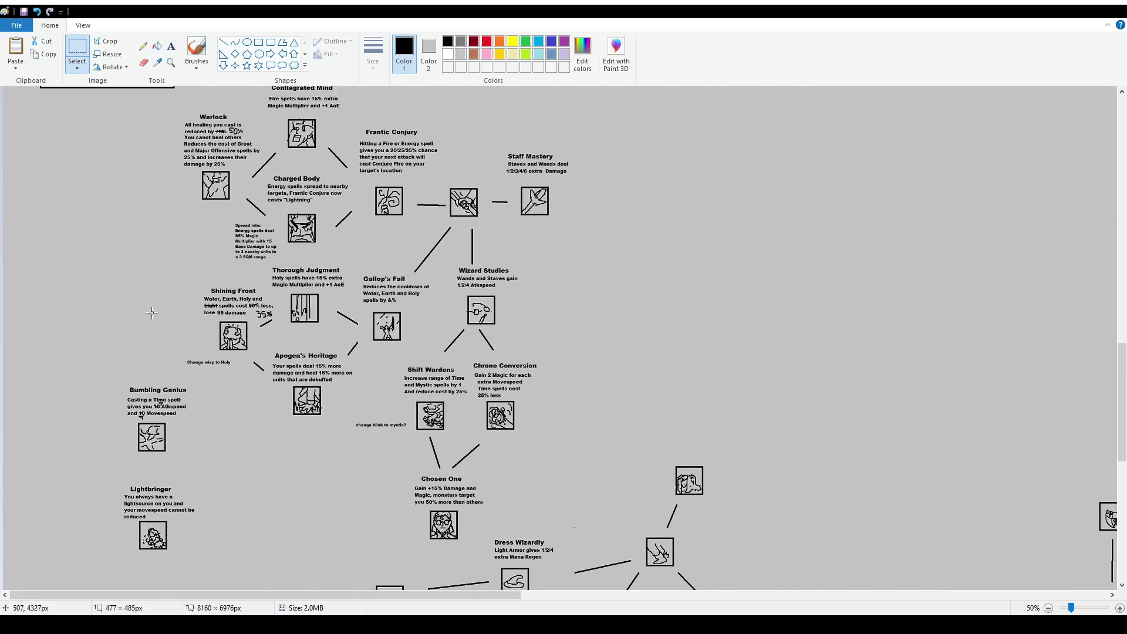
left_click_drag(51, 314, 157, 334)
left_click(482, 378)
Paste the note and position it just above the Meat Shield box
scroll(481, 378, "down", 10)
scroll(516, 573, "up", 1, "ctrl")
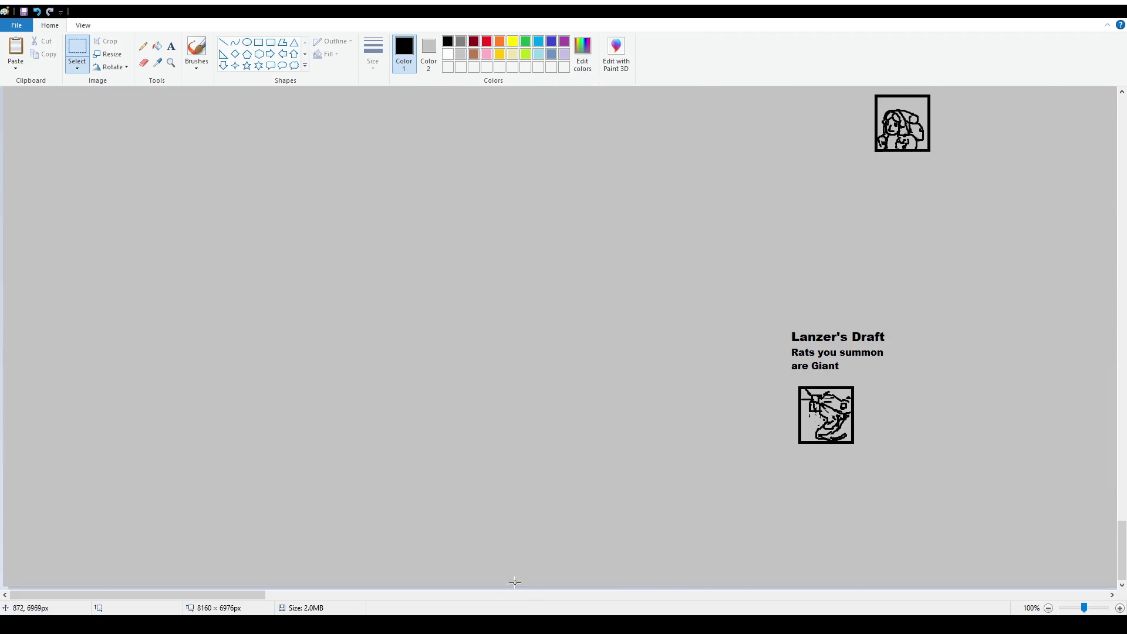
left_click_drag(262, 604, 464, 604)
key("ctrl+v")
mouse_move(128, 138)
left_mouse_down()
mouse_move(124, 119)
mouse_move(435, 301)
mouse_move(469, 308)
left_mouse_up()
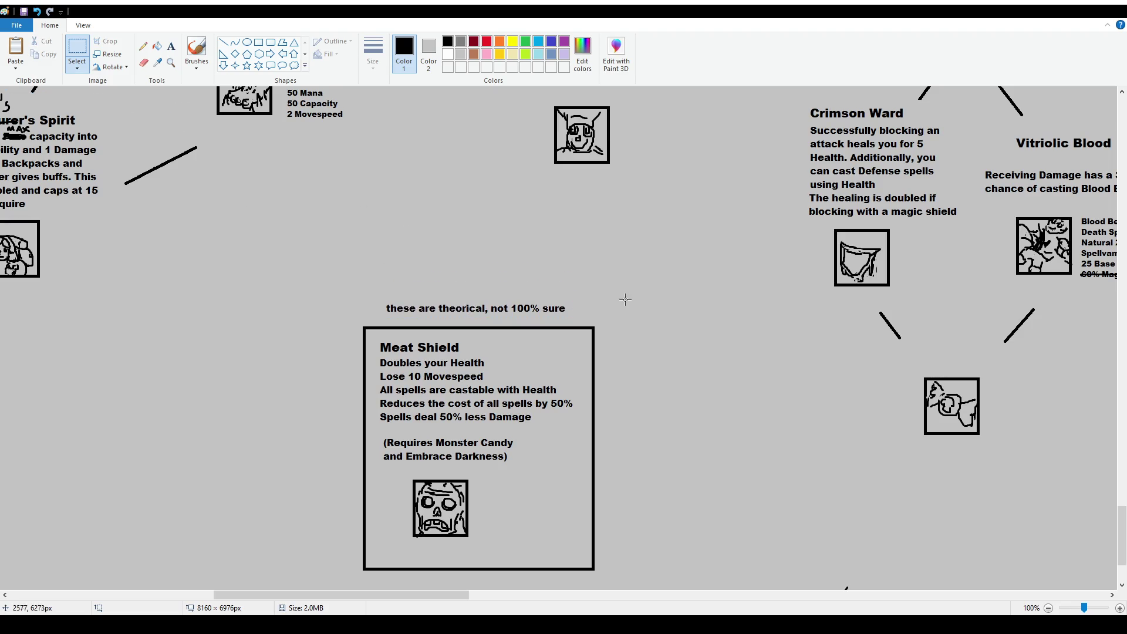
scroll(536, 343, "down", 1, "ctrl")
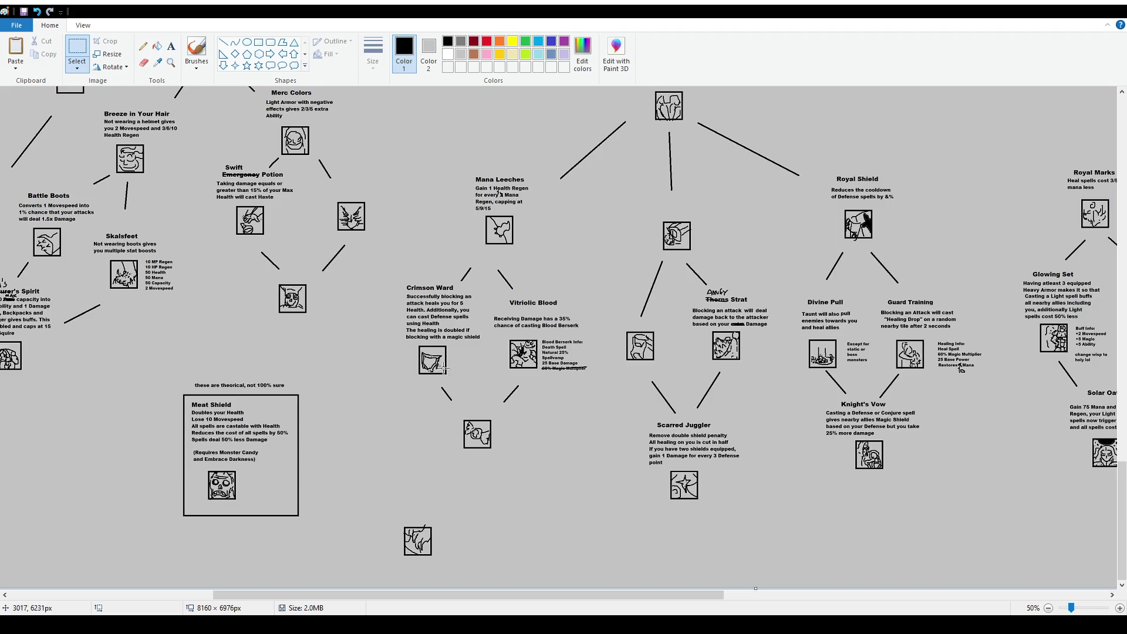
scroll(410, 327, "down", 3, "ctrl")
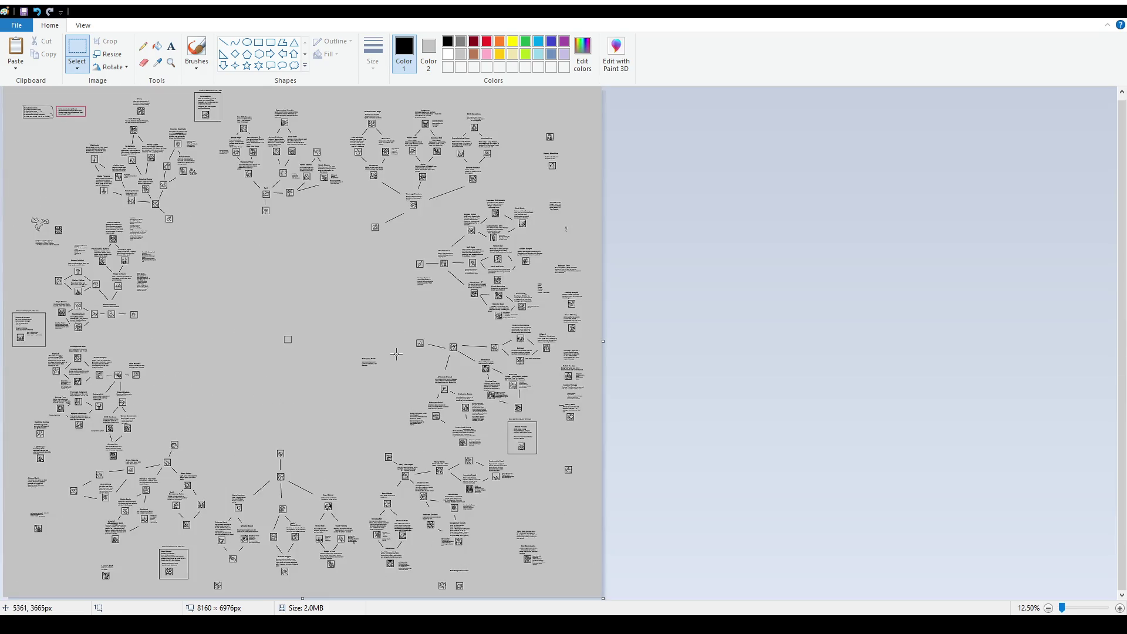
Widen the canvas to 8448 × 6960 px by dragging its resize handle
scroll(328, 445, "up", 1)
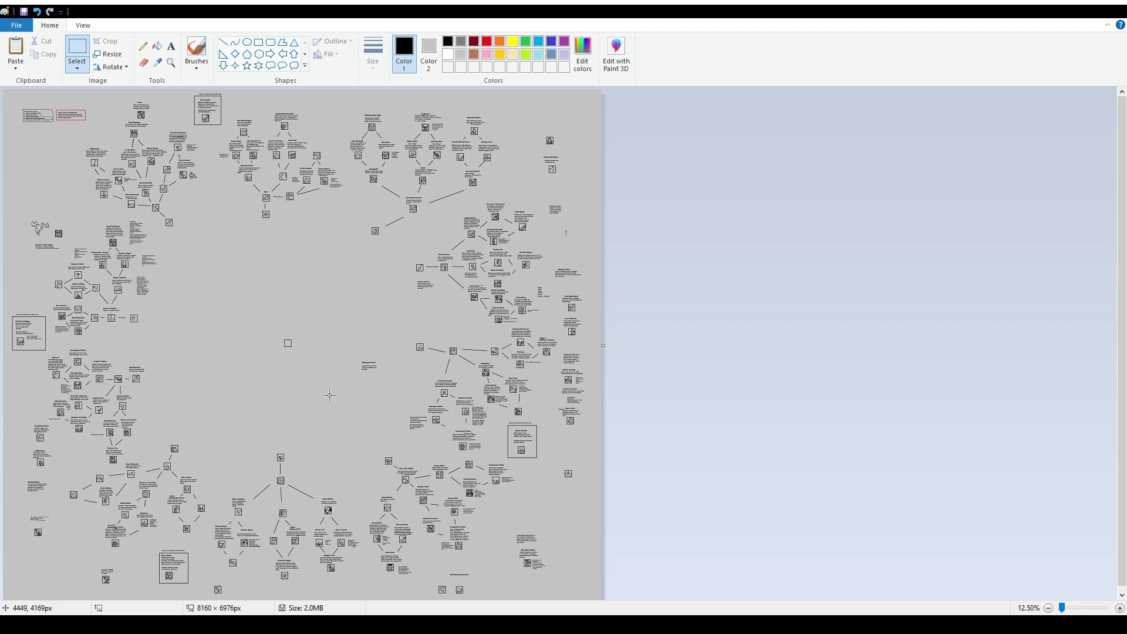
scroll(329, 395, "up", 2, "ctrl")
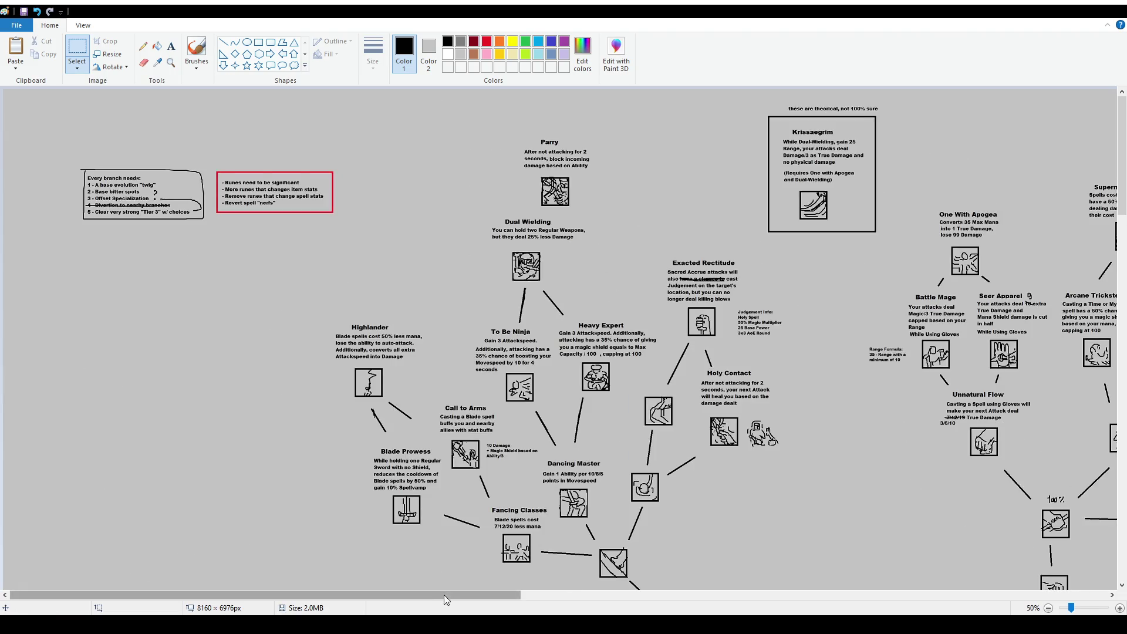
left_click_drag(444, 594, 1026, 613)
Shift the Weapon Fury side note and the boxed trait note into the new right-hand space
scroll(1040, 452, "down", 10)
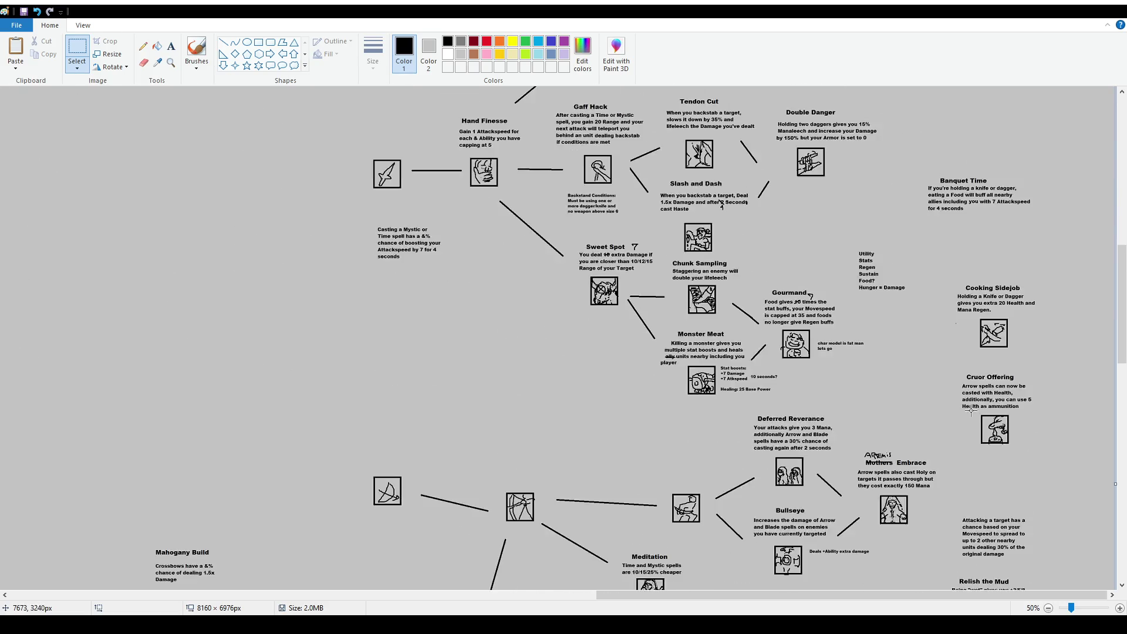
scroll(1040, 452, "down", 10)
scroll(607, 247, "down", 2, "ctrl")
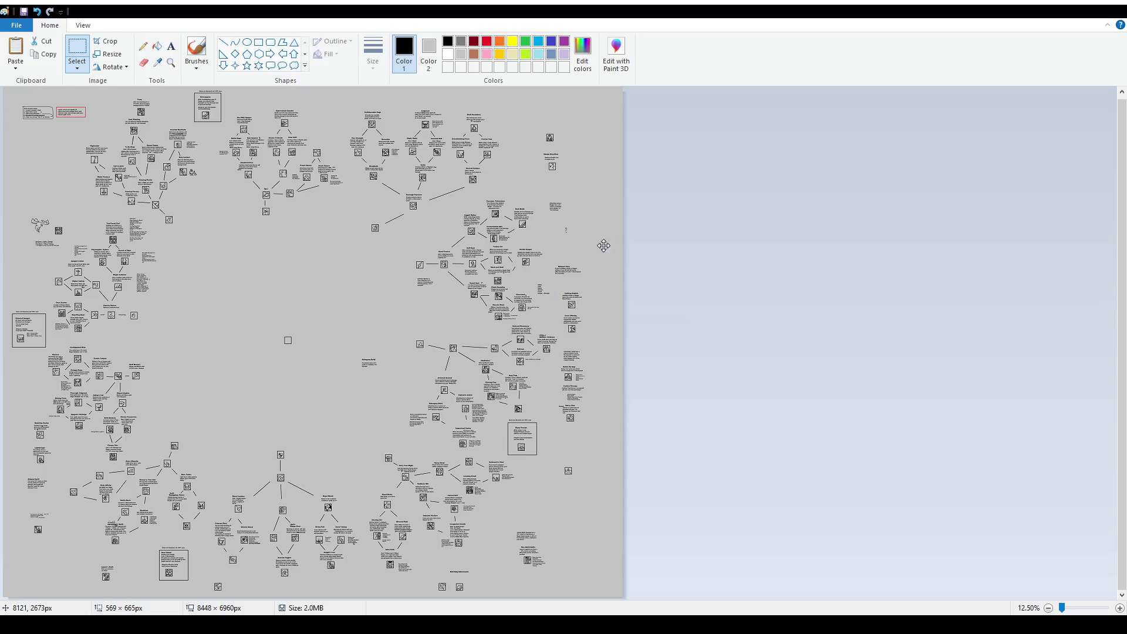
left_click_drag(607, 247, 610, 240)
left_click_drag(550, 260, 583, 283)
left_click_drag(571, 272, 575, 237)
mouse_move(505, 418)
left_mouse_down()
mouse_move(543, 444)
mouse_move(543, 461)
mouse_move(601, 323)
left_mouse_up()
left_click(577, 395)
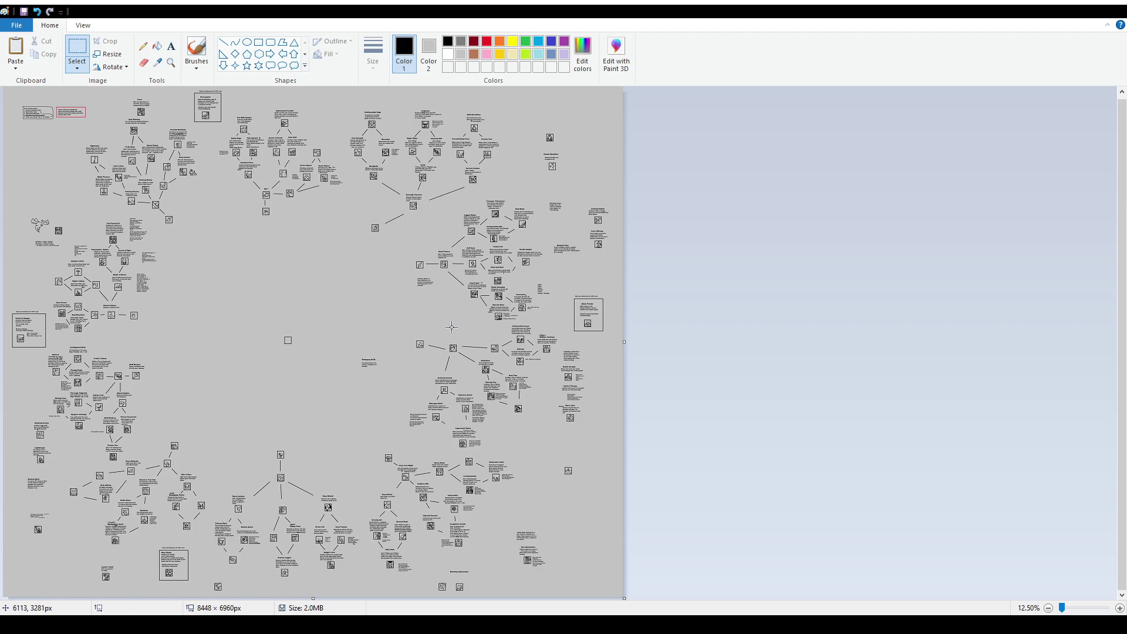
left_click(196, 53)
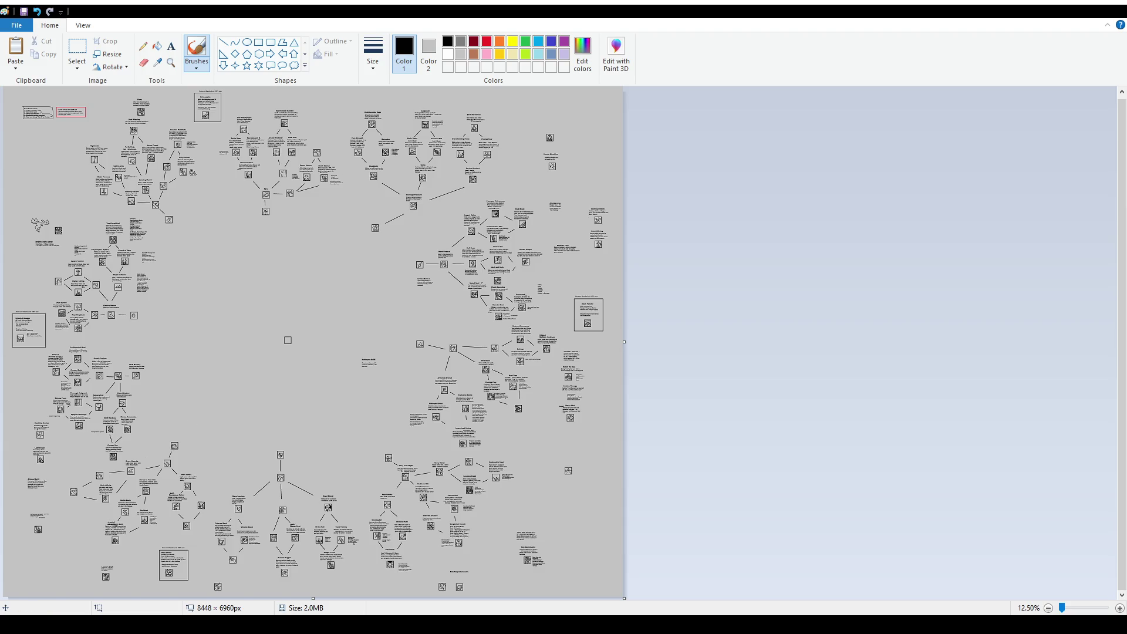
scroll(547, 498, "up", 1)
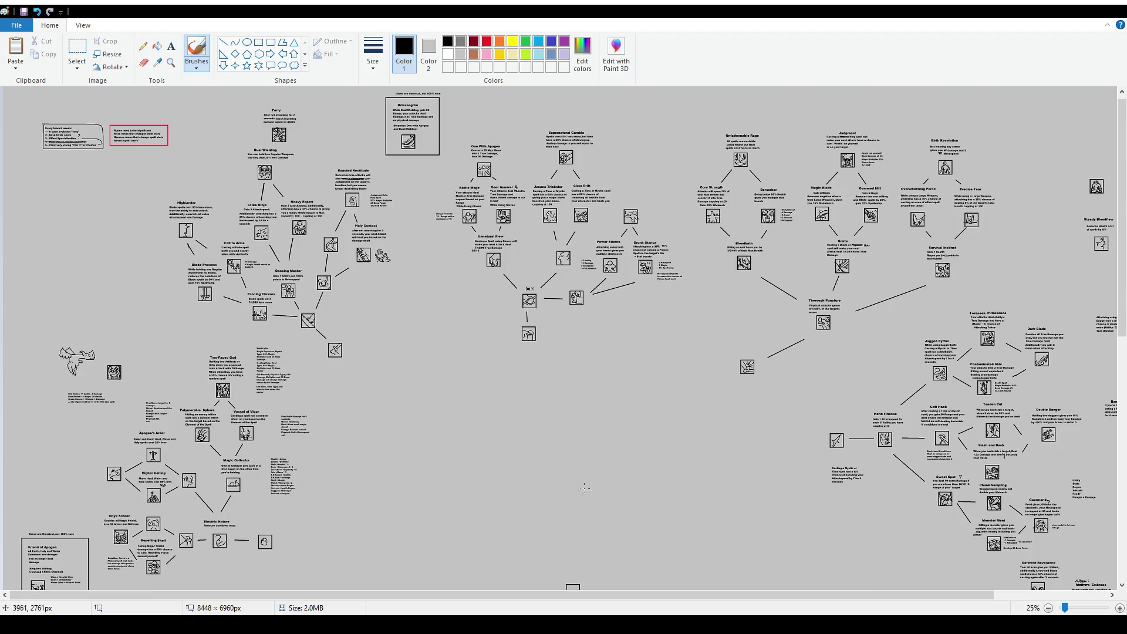
Zoom to 50% and scroll to the Hex Adornments, Solar Oath and Cannon Ball nodes
scroll(546, 498, "down", 5)
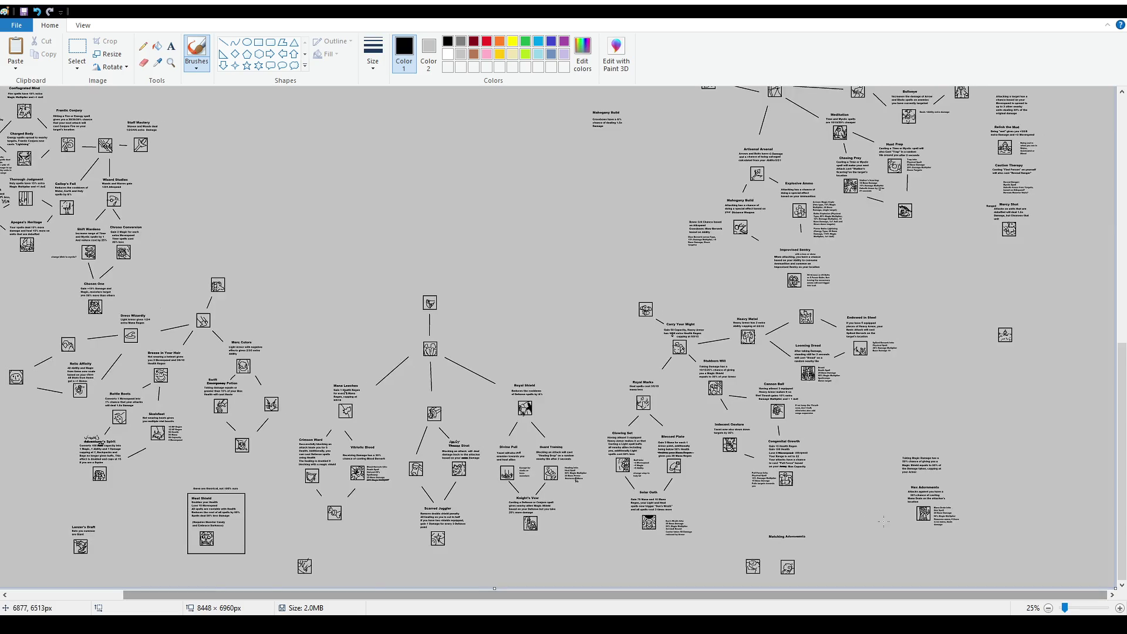
scroll(566, 597, "up", 1)
scroll(529, 599, "down", 5)
left_click_drag(485, 598, 980, 598)
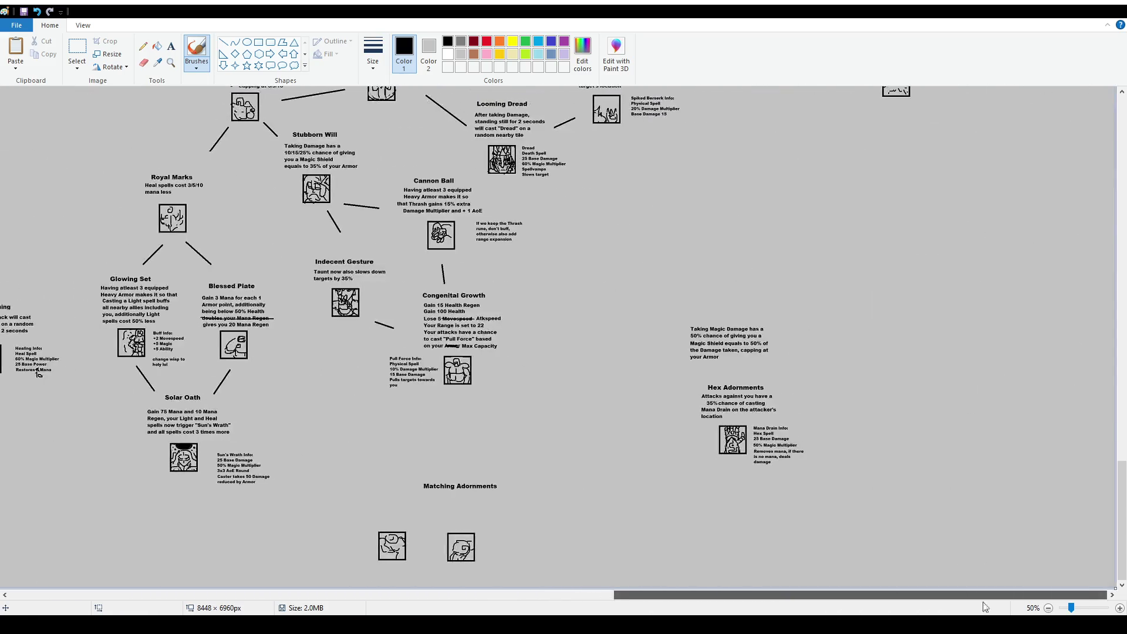
scroll(734, 396, "up", 5)
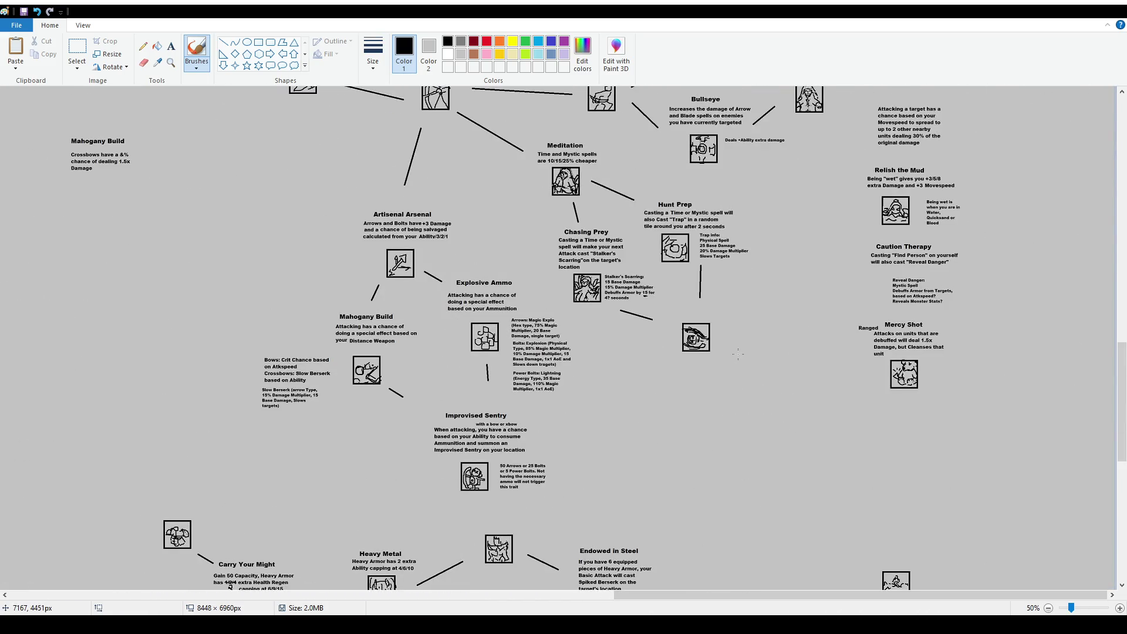
scroll(738, 354, "down", 5)
scroll(736, 368, "up", 1)
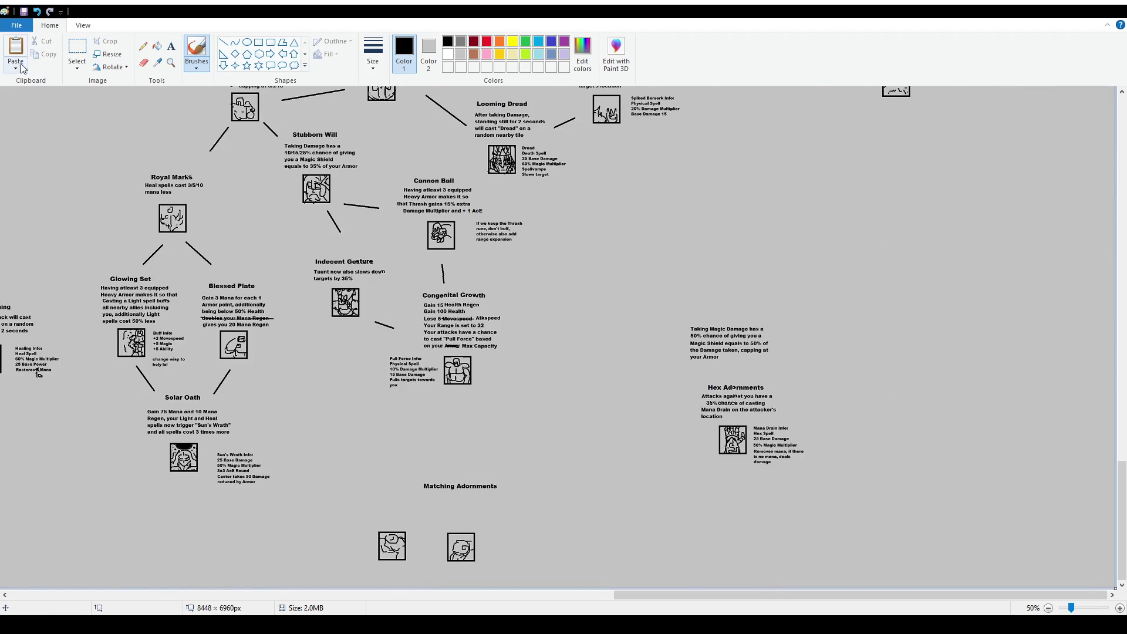
Select the Hex Adornments block and lift it above the Taking Magic Damage text
left_click(77, 52)
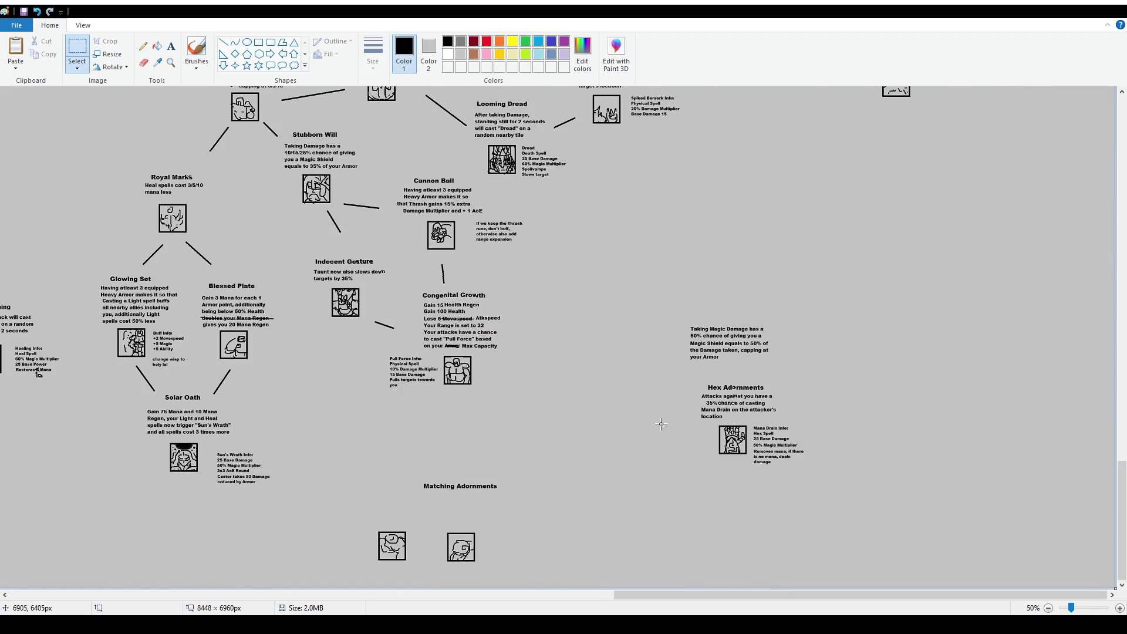
left_click_drag(692, 381, 821, 478)
mouse_move(765, 434)
left_mouse_down()
mouse_move(778, 267)
mouse_move(808, 259)
left_mouse_up()
mouse_move(764, 374)
left_mouse_down()
mouse_move(777, 422)
mouse_move(801, 321)
left_mouse_up()
scroll(777, 422, "up", 5)
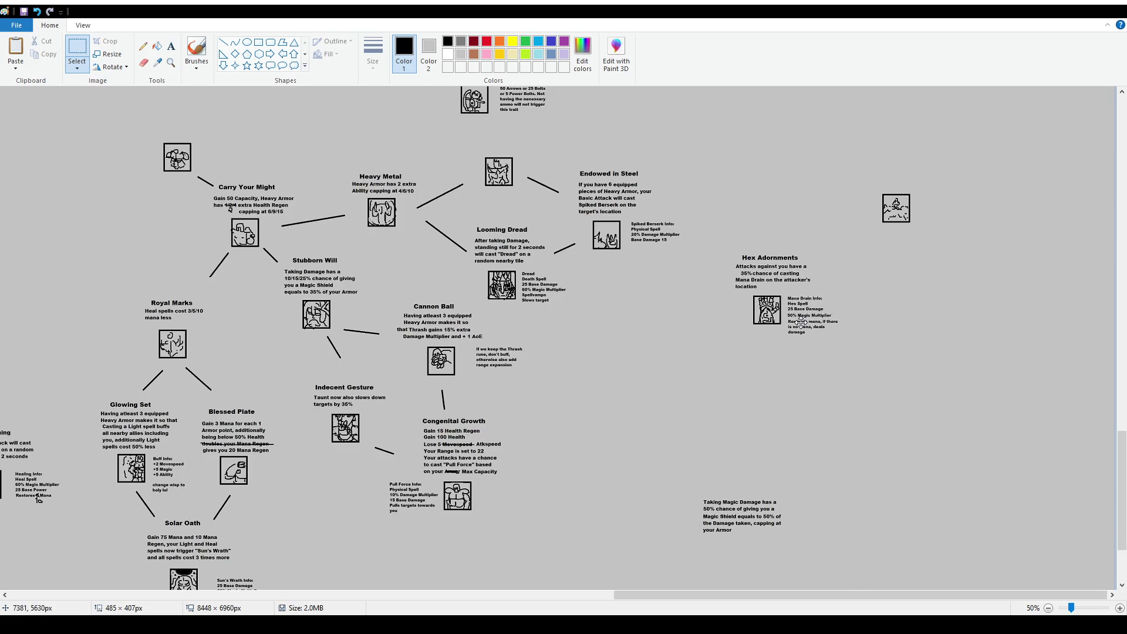
scroll(796, 362, "up", 10)
scroll(796, 361, "down", 10)
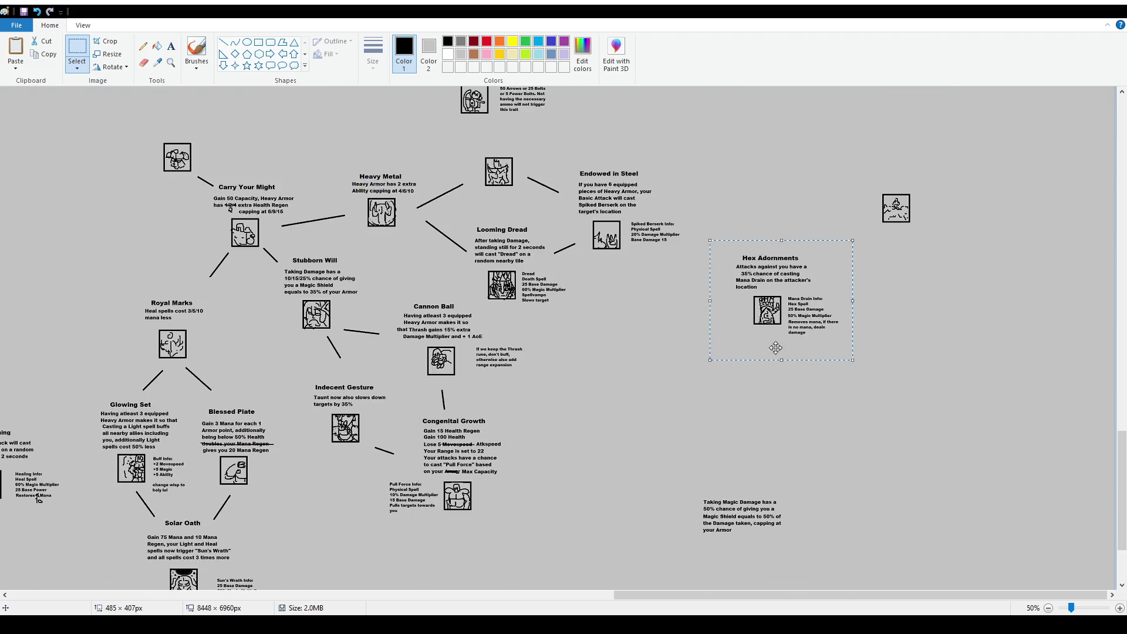
scroll(796, 362, "up", 3)
left_click_drag(789, 407, 832, 259)
Slide Hex Adornments right to sit below Mercy Shot and deselect it
scroll(832, 259, "up", 12)
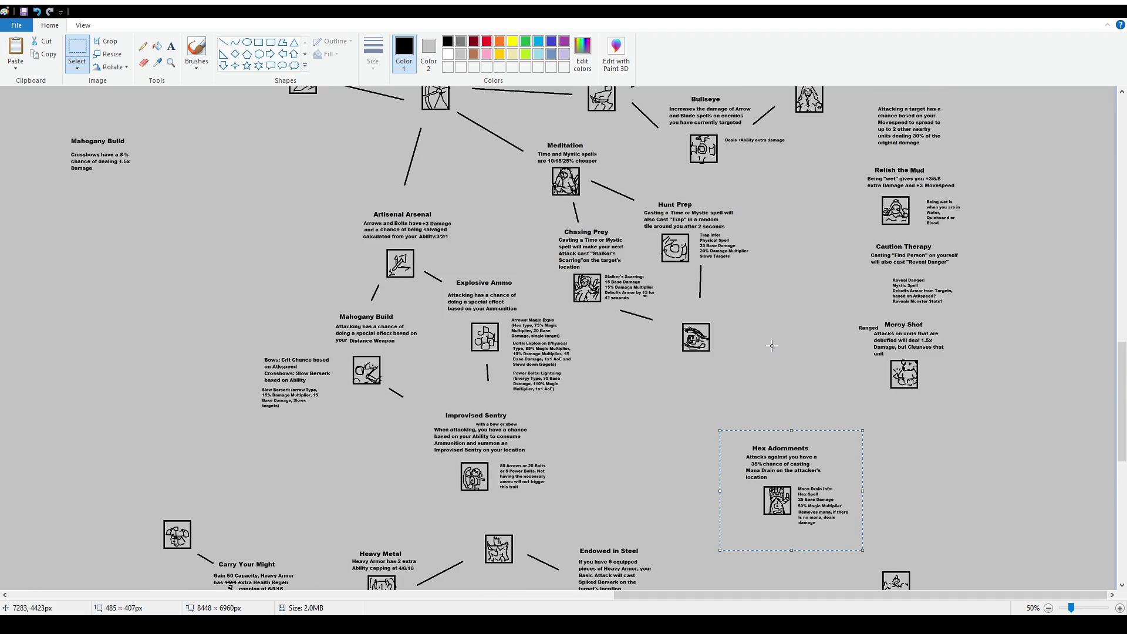
scroll(772, 353, "up", 3)
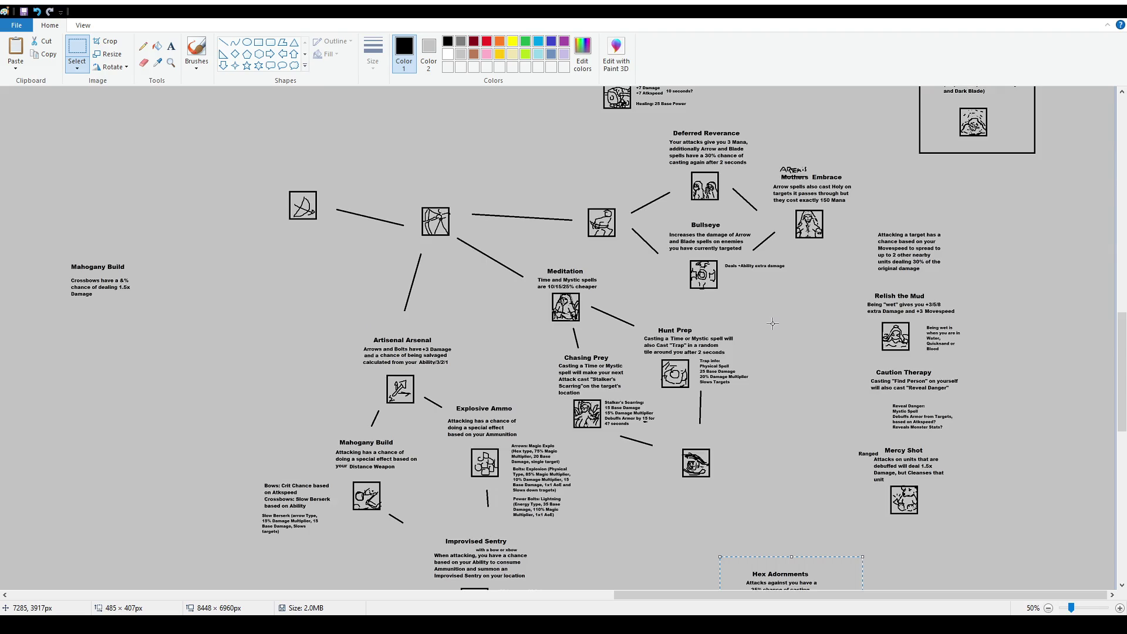
scroll(782, 308, "down", 12)
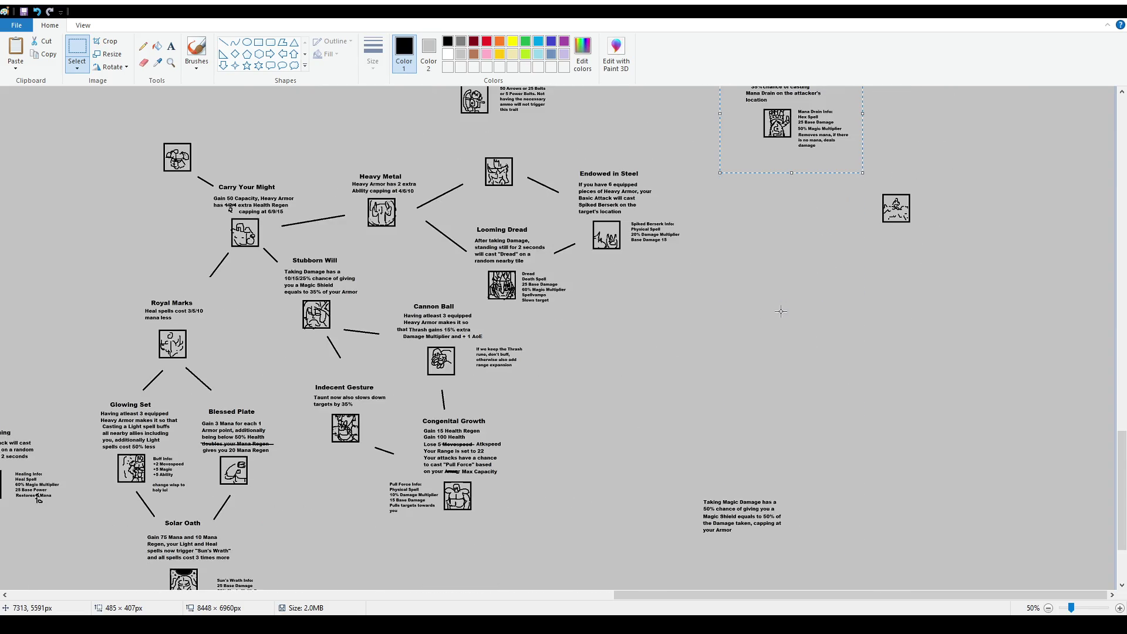
scroll(781, 312, "down", 3)
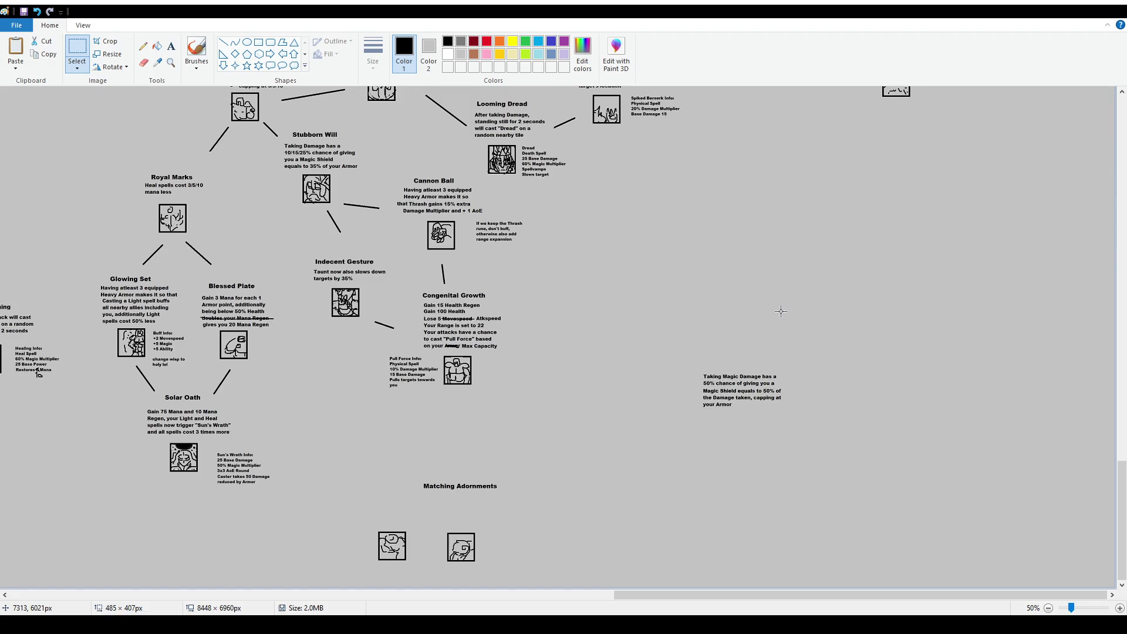
scroll(781, 312, "up", 3)
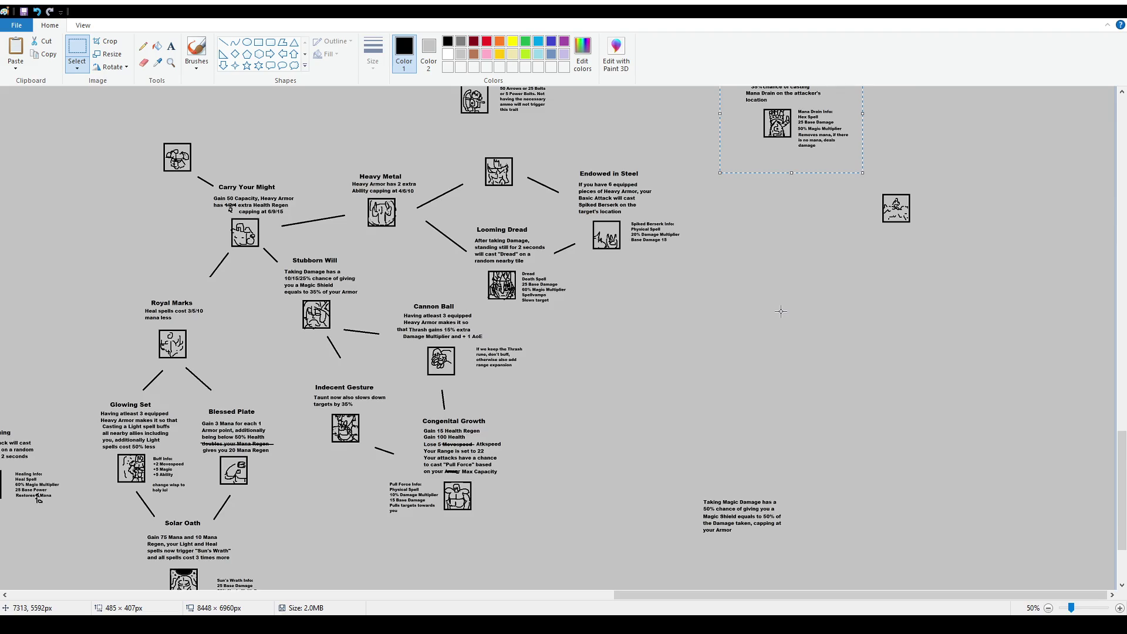
scroll(781, 311, "down", 3)
scroll(781, 311, "up", 3)
scroll(780, 310, "down", 3)
scroll(780, 311, "up", 3)
scroll(780, 310, "up", 3)
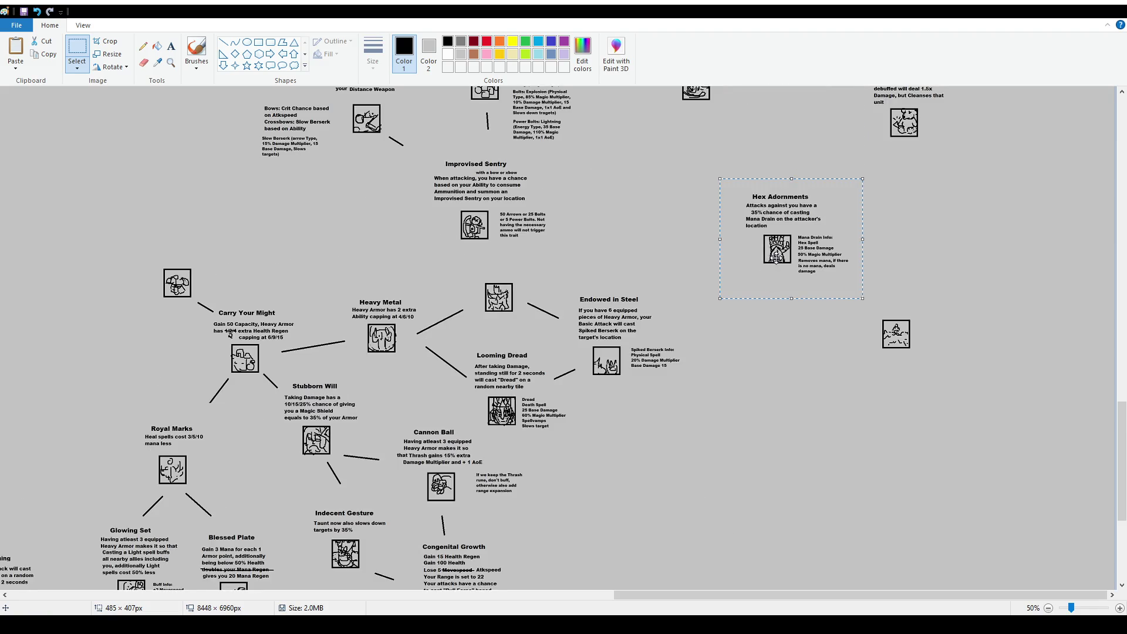
scroll(778, 332, "down", 3)
scroll(778, 336, "up", 3)
scroll(777, 341, "up", 3)
mouse_move(791, 356)
left_mouse_down()
mouse_move(934, 352)
mouse_move(923, 351)
left_mouse_up()
left_click(752, 290)
scroll(752, 290, "up", 6)
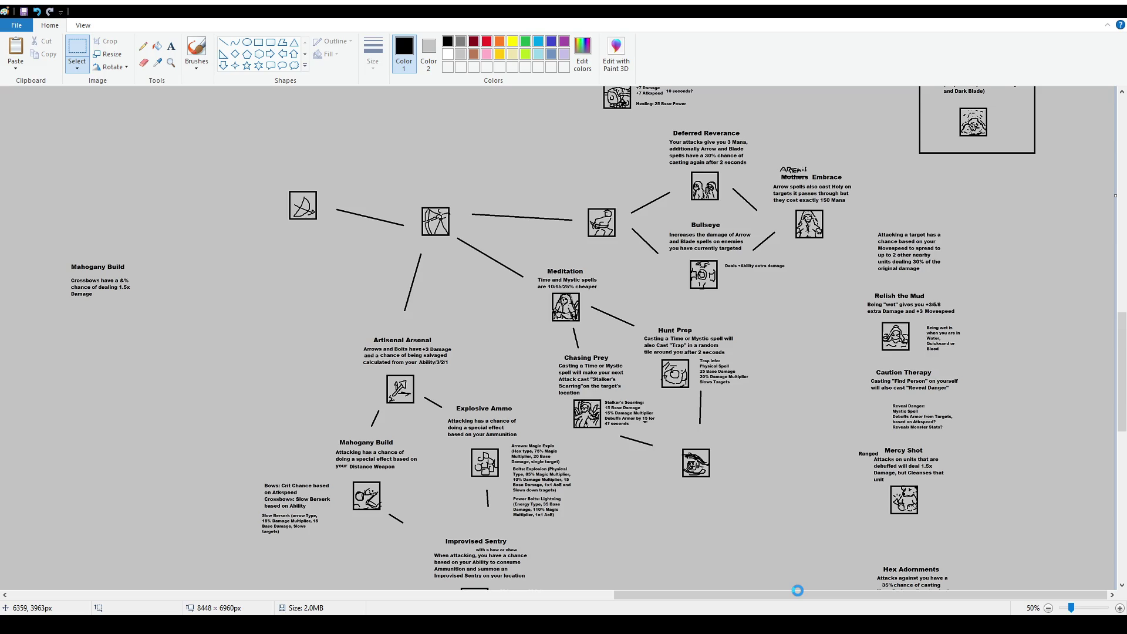
scroll(919, 451, "up", 5)
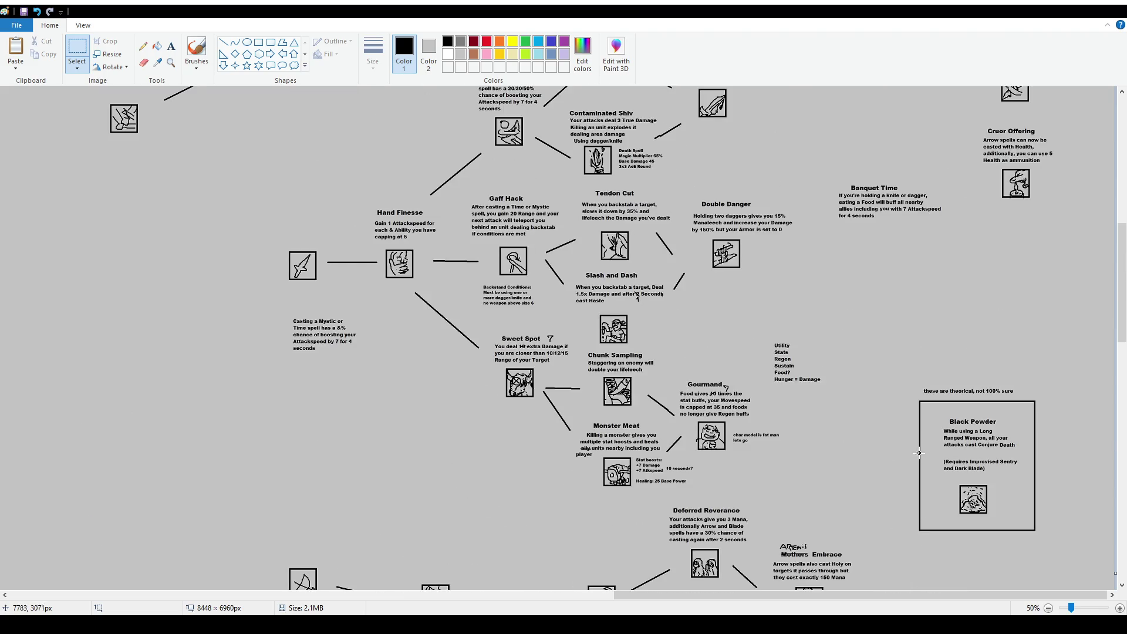
scroll(796, 448, "up", 9)
scroll(792, 444, "down", 4)
scroll(790, 432, "up", 4)
scroll(746, 387, "down", 2, "ctrl")
scroll(713, 391, "down", 2)
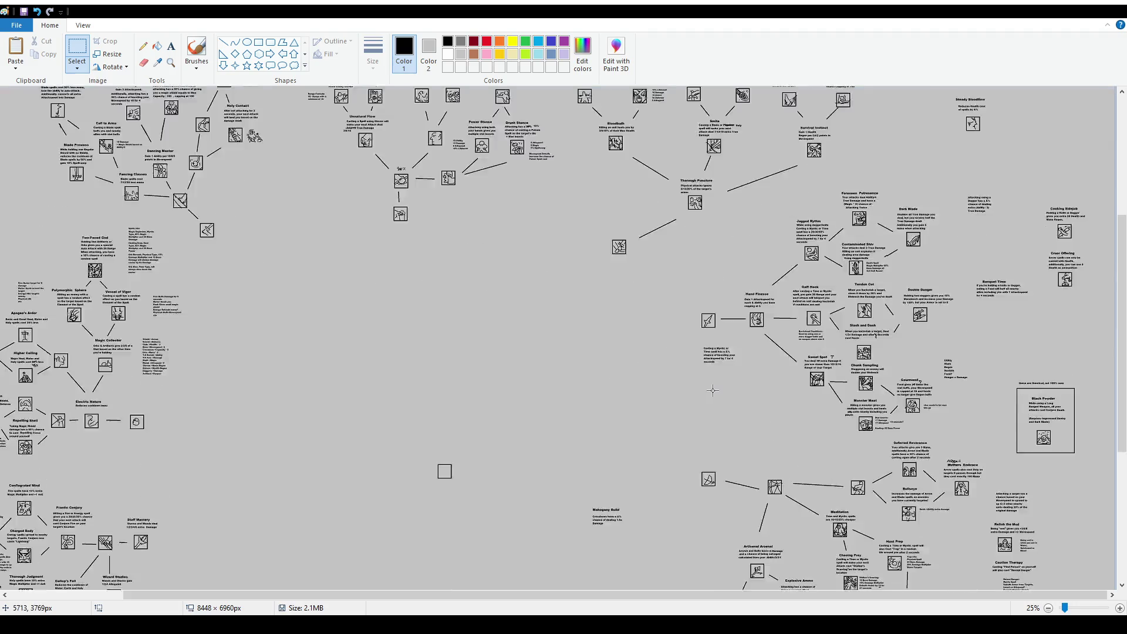
scroll(713, 390, "down", 5)
left_click_drag(428, 593, 157, 607)
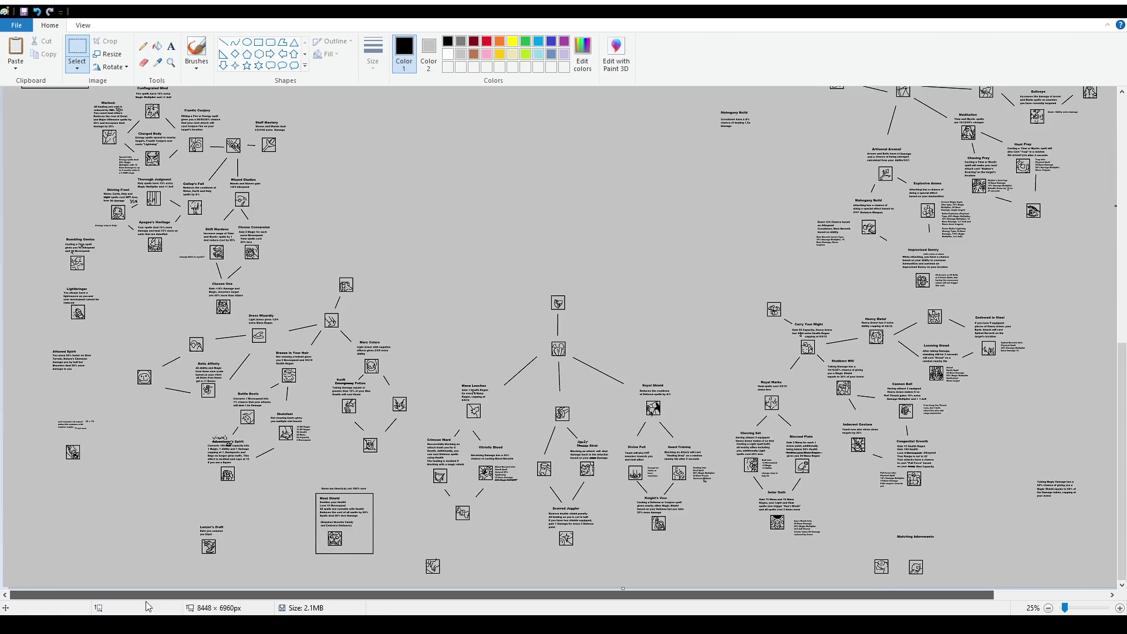
scroll(292, 360, "up", 6)
scroll(451, 331, "down", 3)
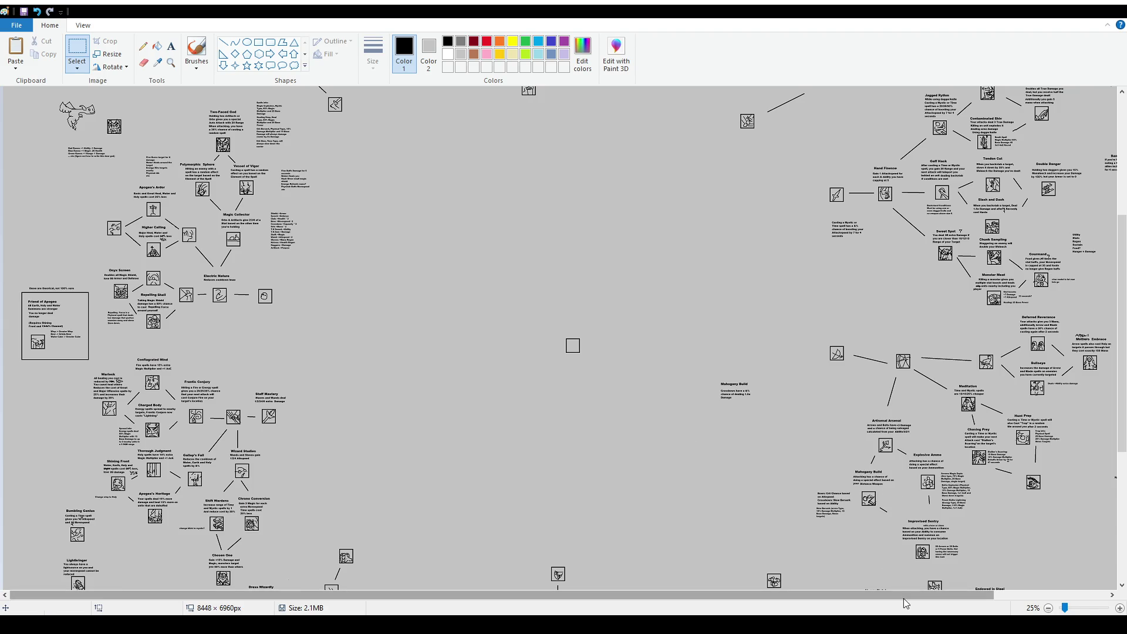
scroll(1066, 511, "right", 3)
scroll(1065, 510, "down", 5)
scroll(1014, 384, "up", 10)
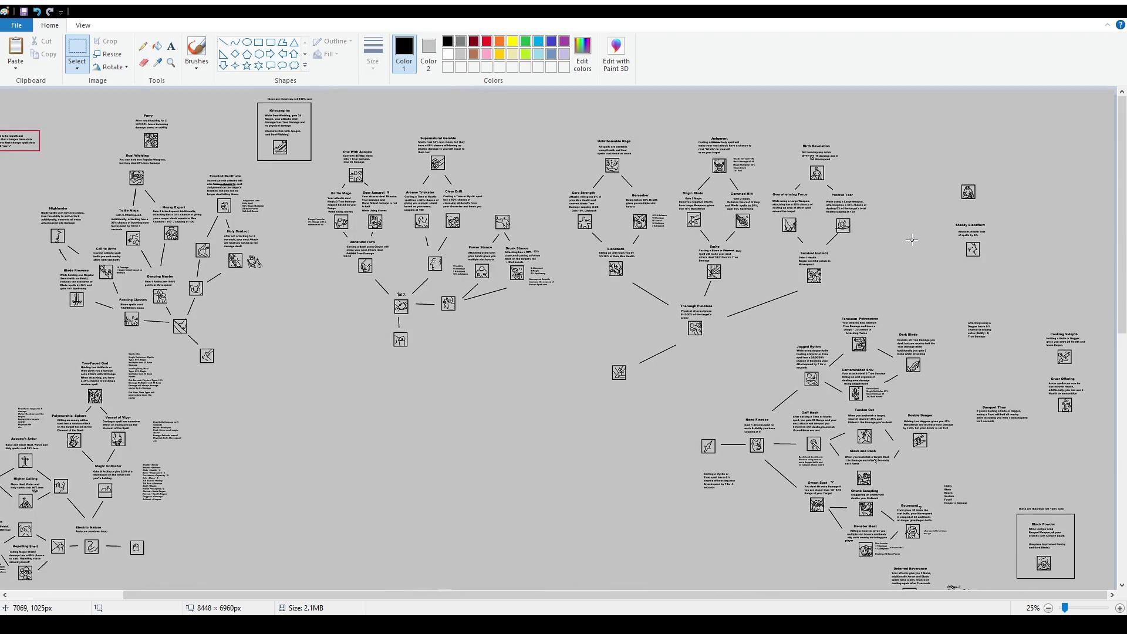
scroll(994, 313, "down", 3)
scroll(995, 313, "down", 3)
scroll(979, 401, "down", 6)
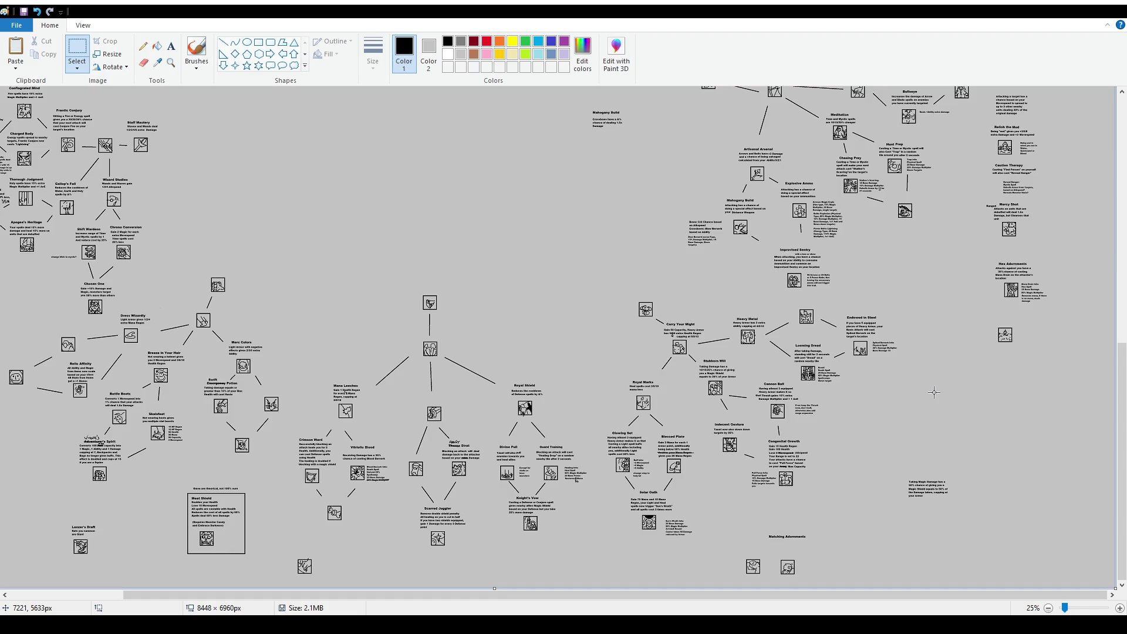
scroll(675, 213, "up", 3)
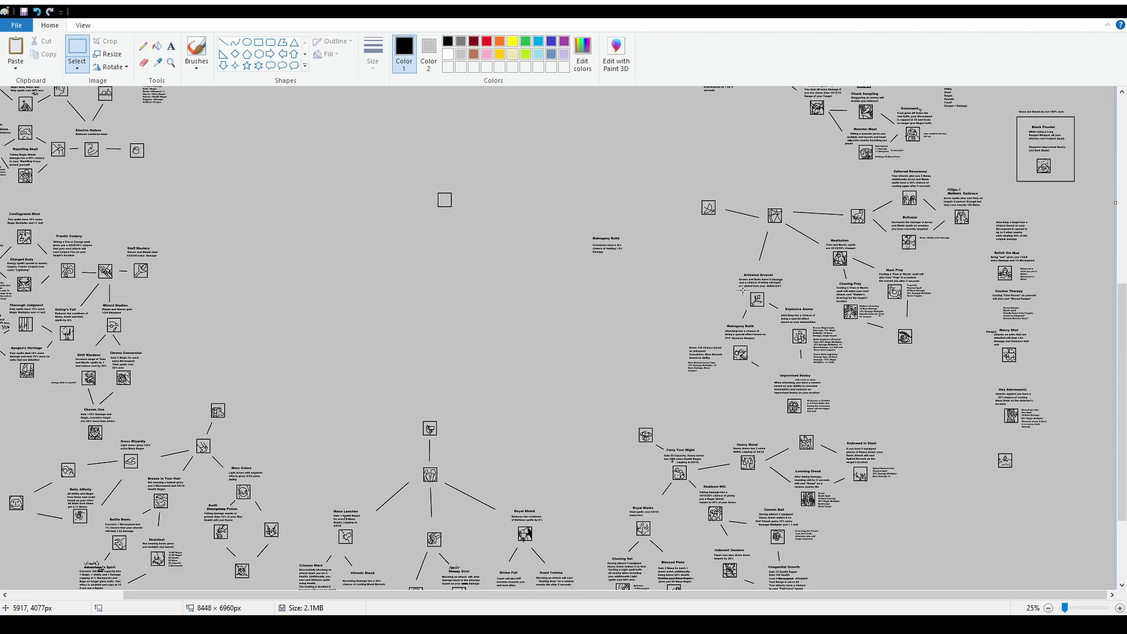
scroll(742, 291, "down", 1, "ctrl")
Choose the Rectangle shape and zoom the view back to 25%
left_click(196, 50)
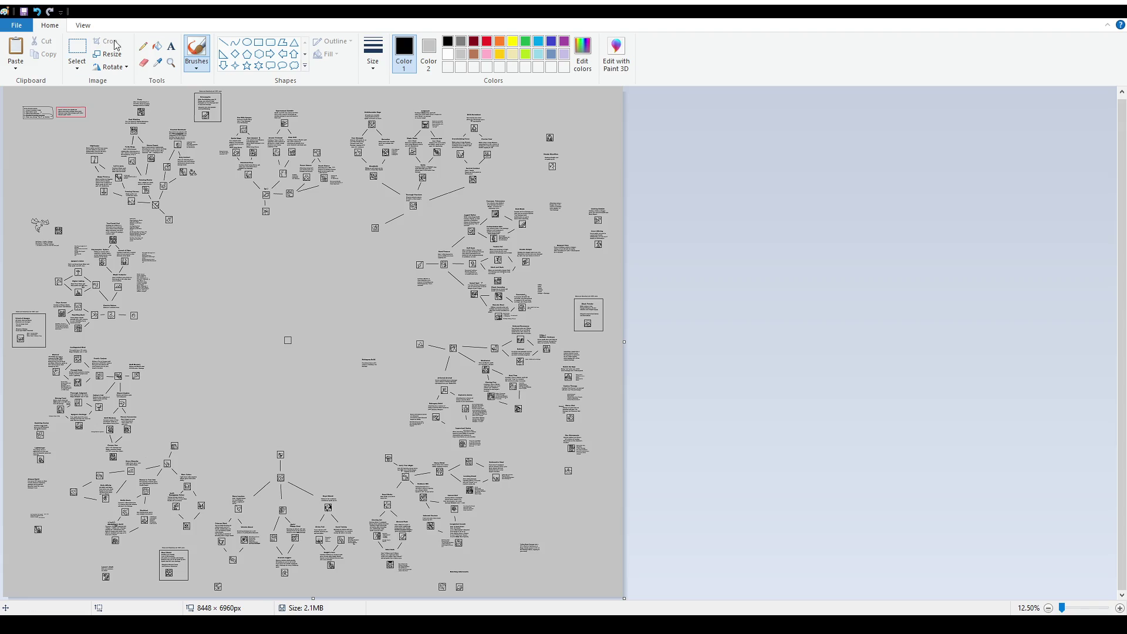
left_click(258, 42)
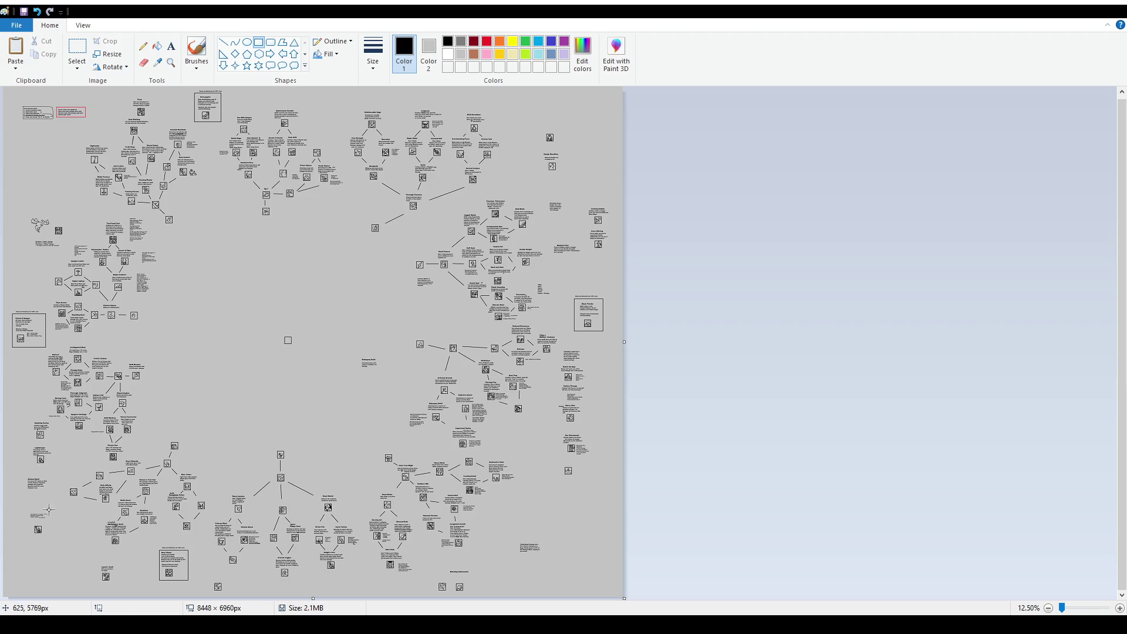
scroll(224, 453, "up", 1, "ctrl")
scroll(224, 453, "down", 5)
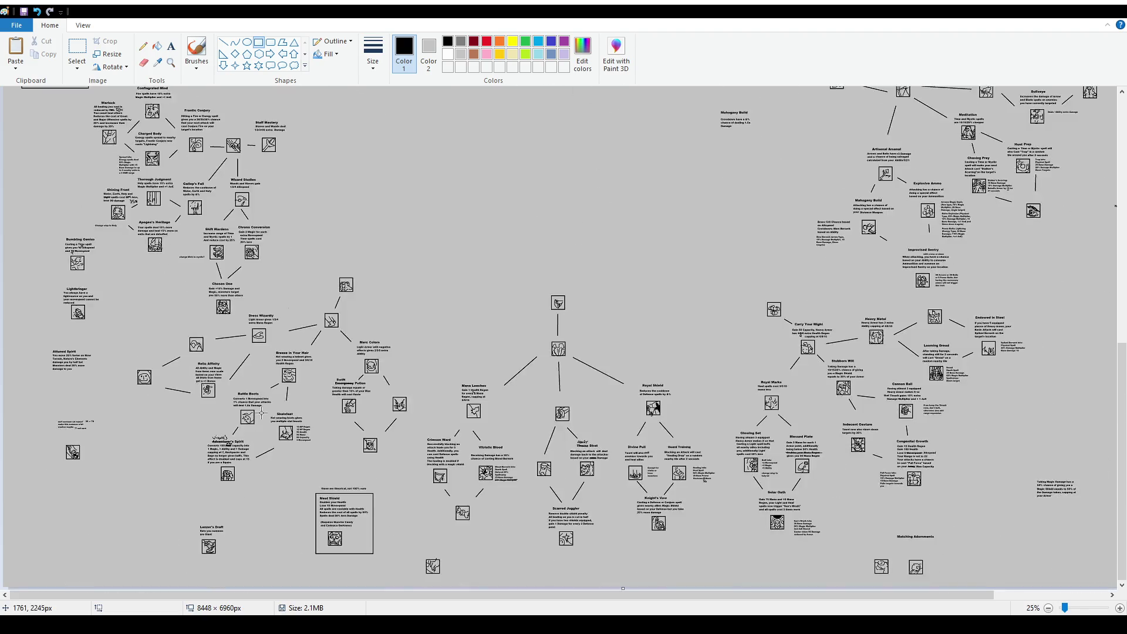
Shift the Lightbringer and Attuned Spirit nodes left and slightly up
scroll(228, 426, "up", 1, "ctrl")
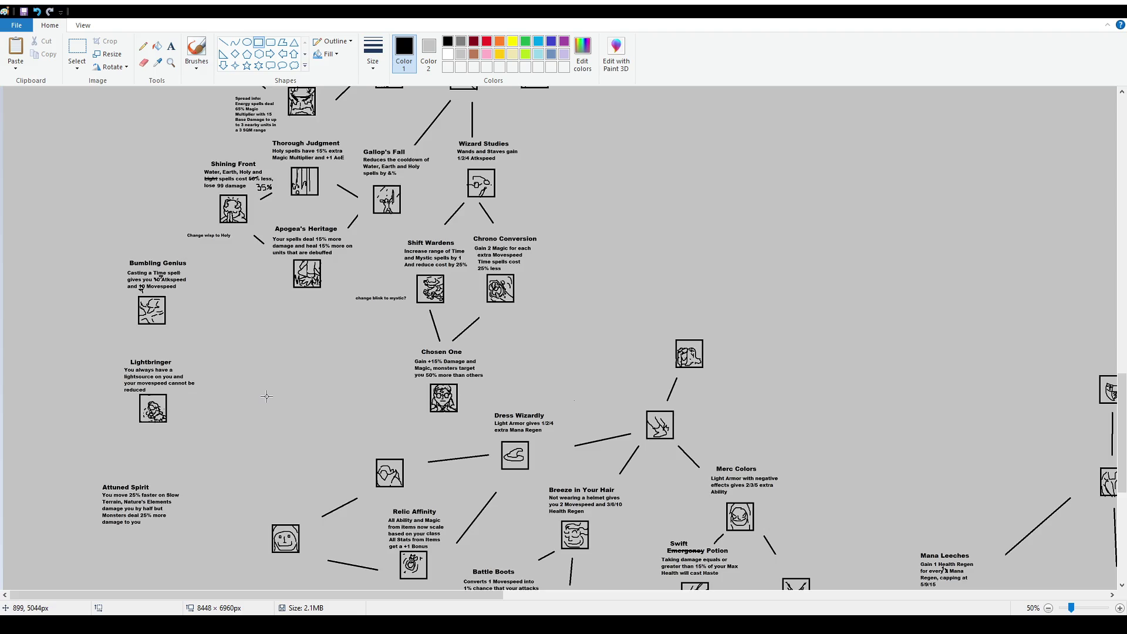
scroll(267, 398, "down", 2)
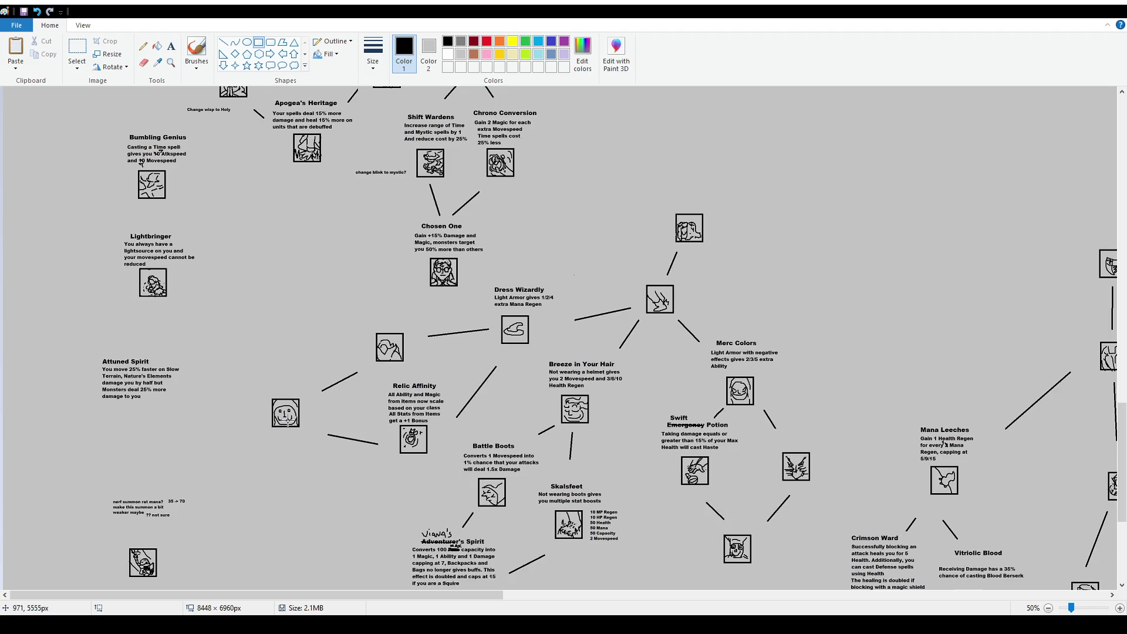
scroll(282, 419, "down", 2)
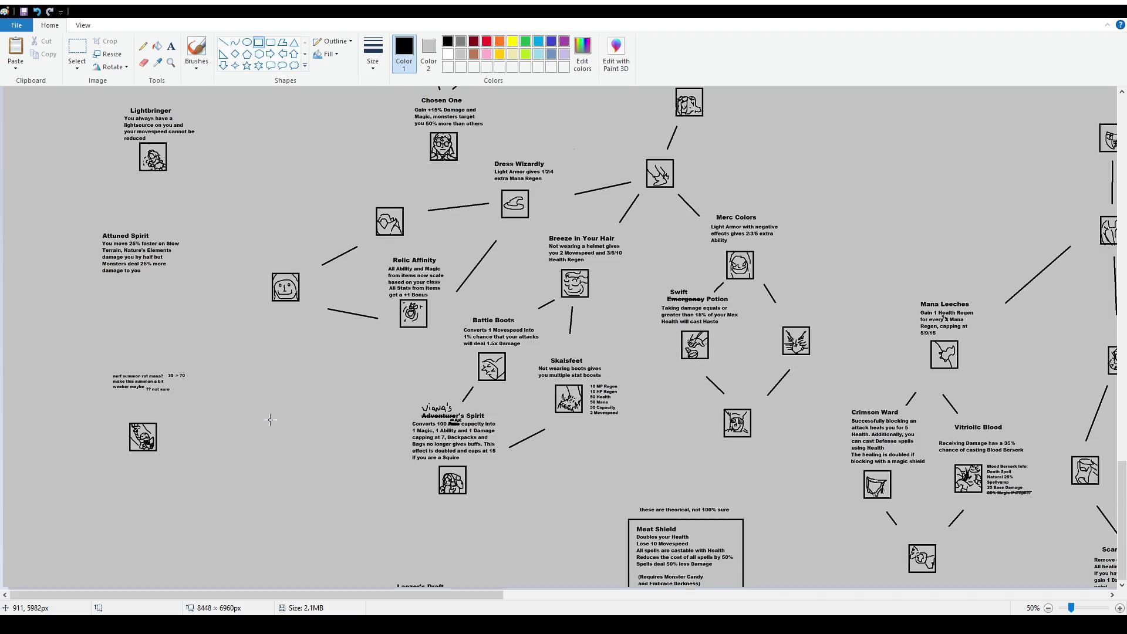
scroll(270, 420, "down", 2)
scroll(270, 420, "up", 2)
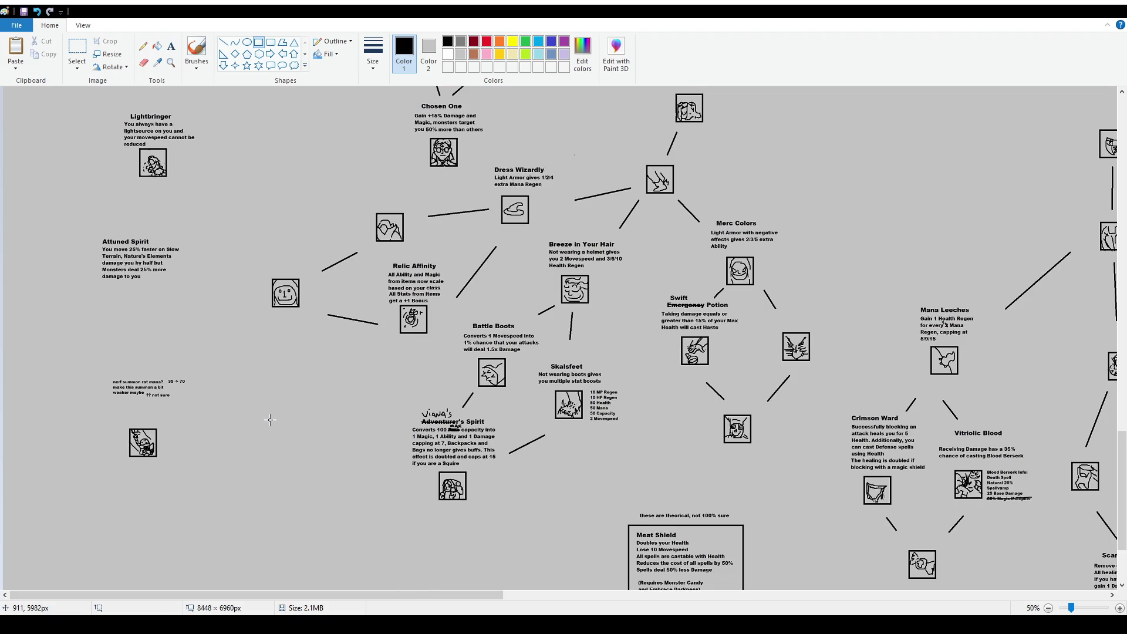
scroll(270, 420, "up", 2)
left_click(77, 49)
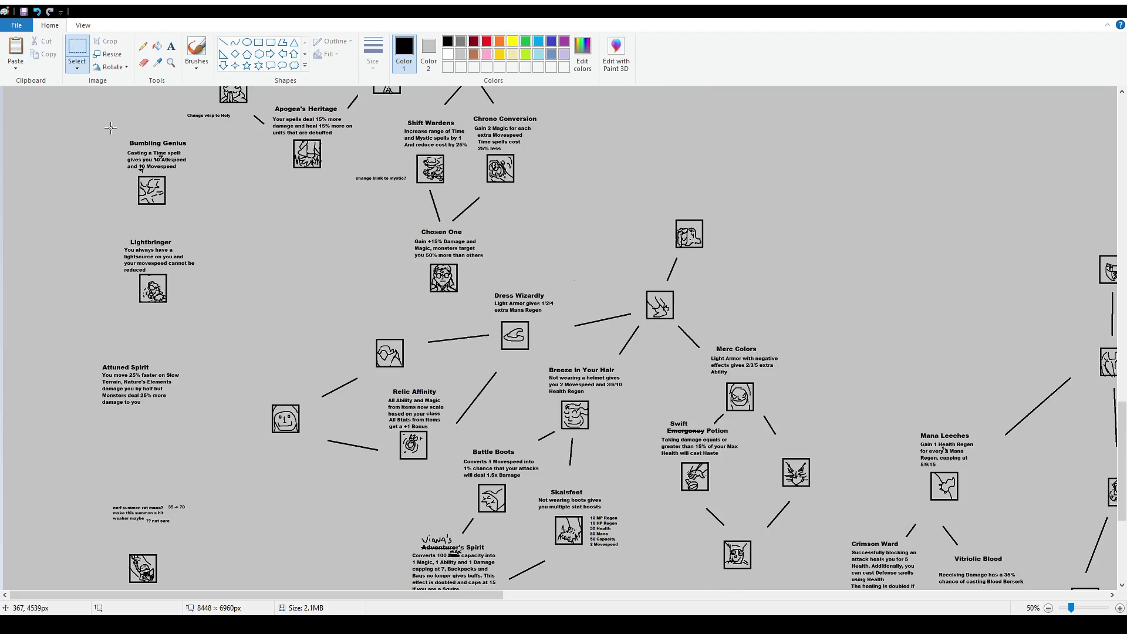
mouse_move(104, 226)
left_mouse_down()
mouse_move(204, 309)
mouse_move(101, 288)
left_mouse_up()
scroll(253, 320, "down", 4)
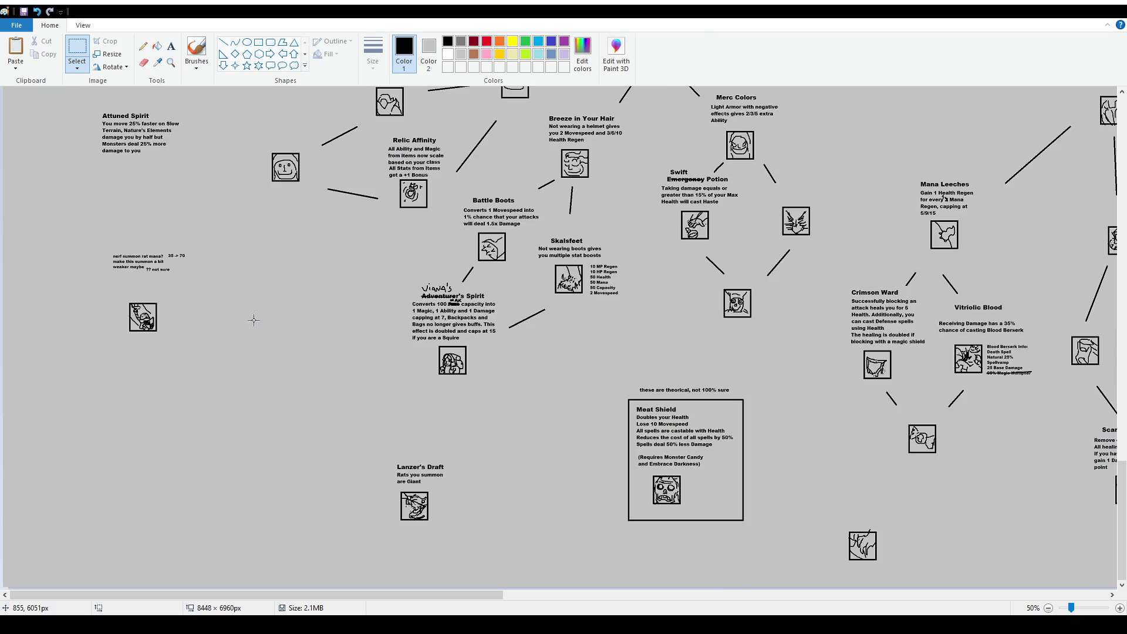
scroll(154, 374, "up", 2)
left_click_drag(83, 226, 202, 298)
mouse_move(146, 265)
left_mouse_down()
mouse_move(83, 258)
mouse_move(88, 242)
left_mouse_up()
Move the summon-rat note and Lanzer's Draft left into the column beneath them
mouse_move(92, 361)
left_mouse_down()
mouse_move(230, 485)
mouse_move(151, 377)
mouse_move(131, 370)
left_mouse_up()
left_click(314, 407)
scroll(504, 425, "down", 2)
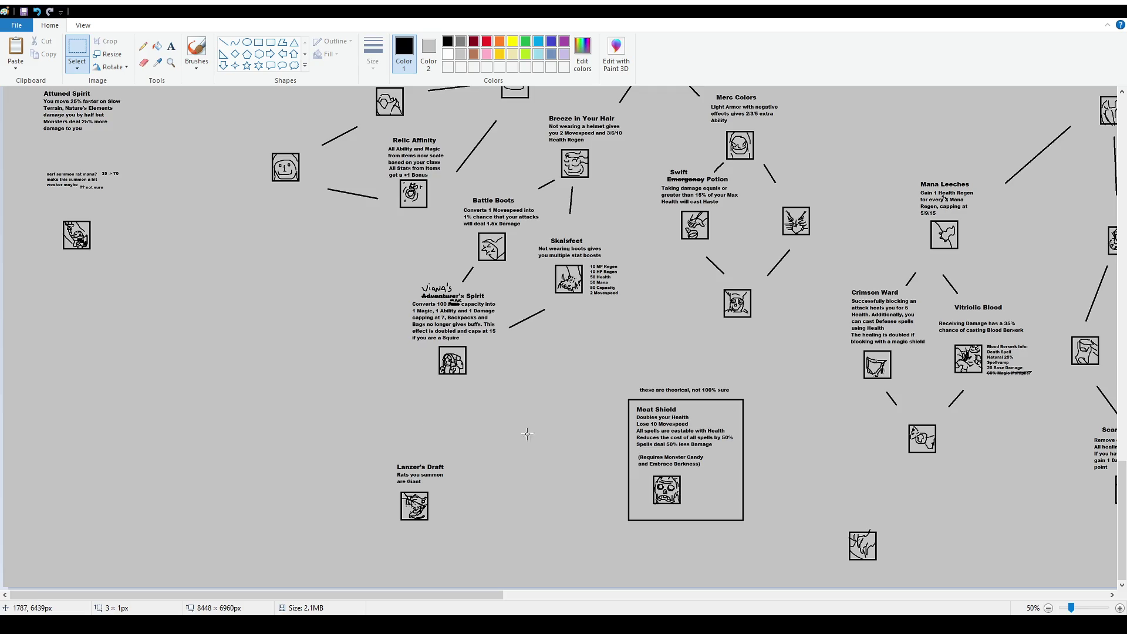
mouse_move(377, 453)
left_mouse_down()
mouse_move(475, 532)
mouse_move(109, 333)
left_mouse_up()
left_click(352, 310)
scroll(352, 308, "up", 10)
scroll(303, 306, "down", 8)
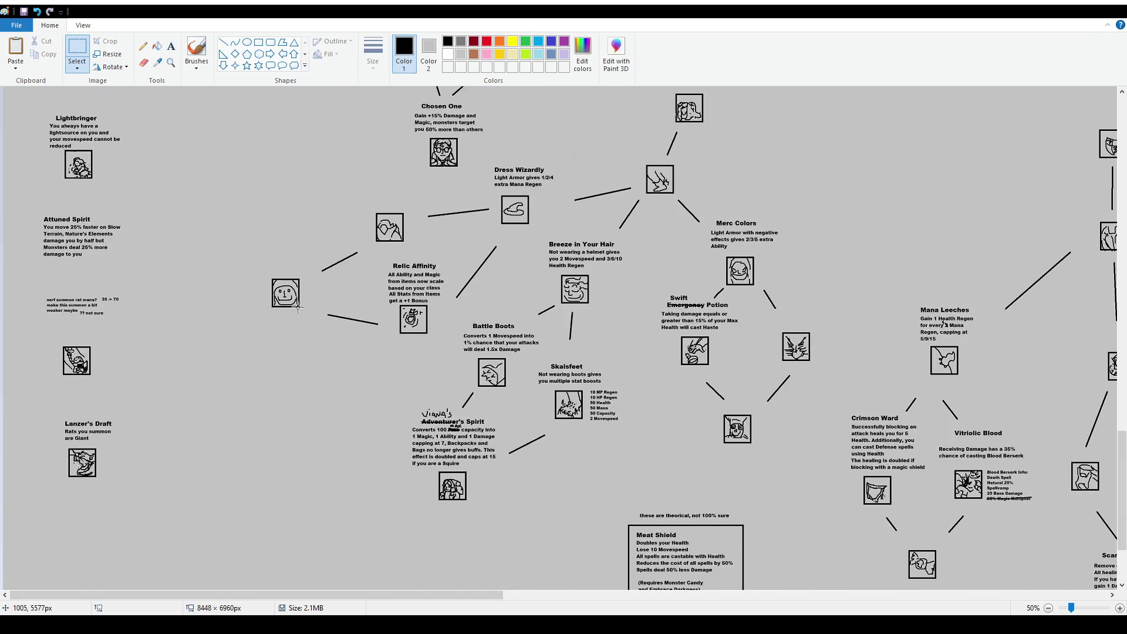
scroll(303, 306, "up", 20)
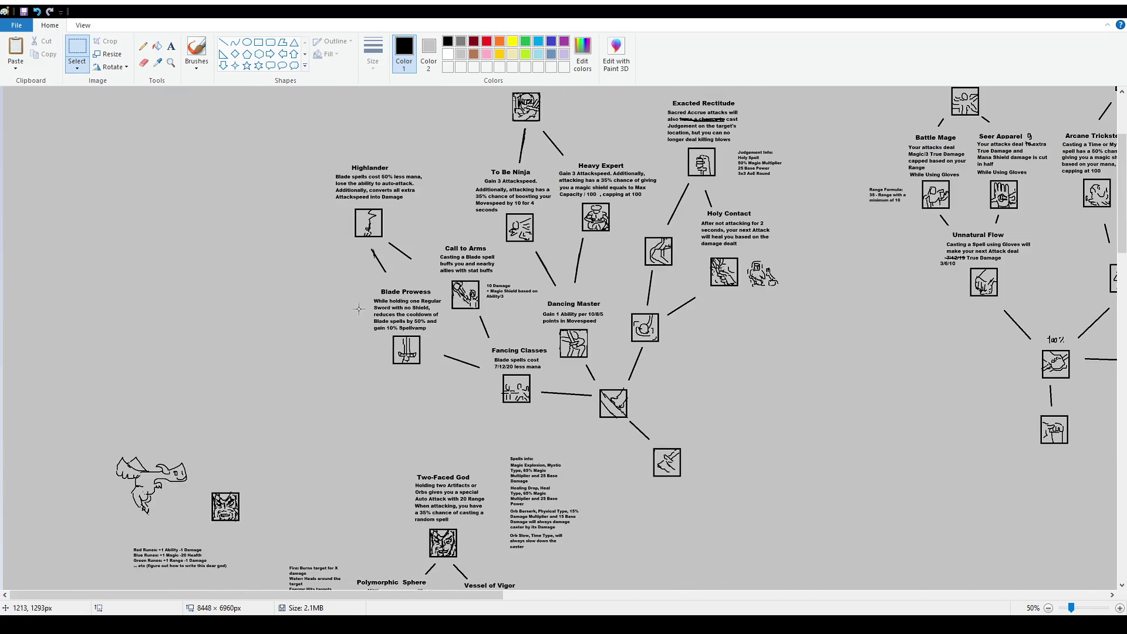
scroll(361, 307, "up", 3)
At 25% zoom, nudge the Hex Adornments block slightly down and left
left_click_drag(495, 596, 1099, 596)
scroll(990, 441, "down", 10)
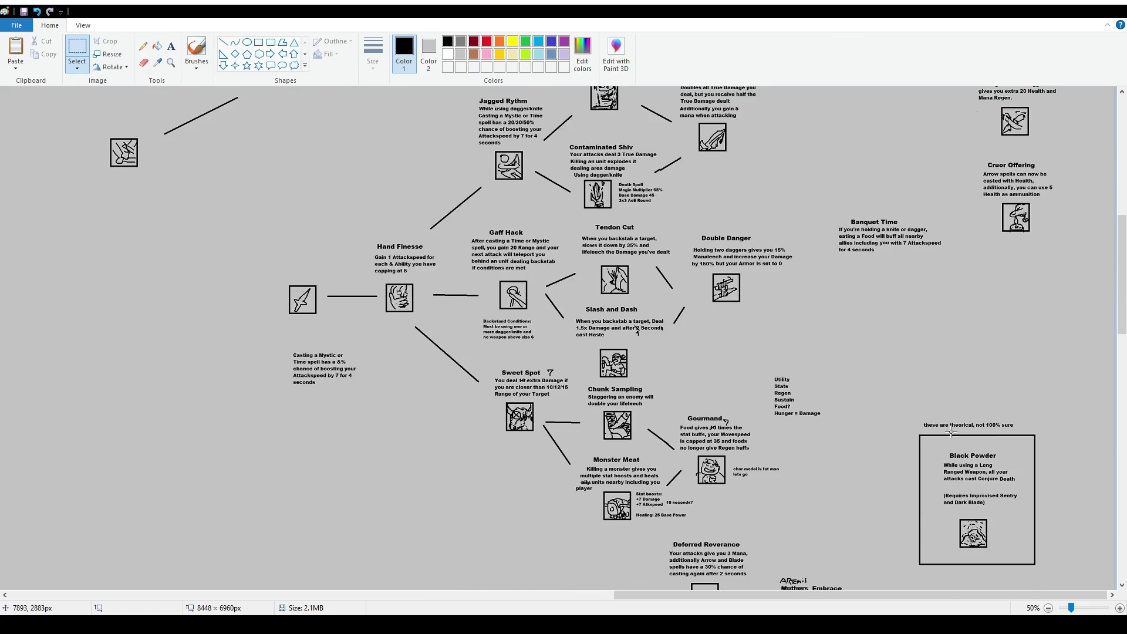
scroll(863, 329, "down", 10)
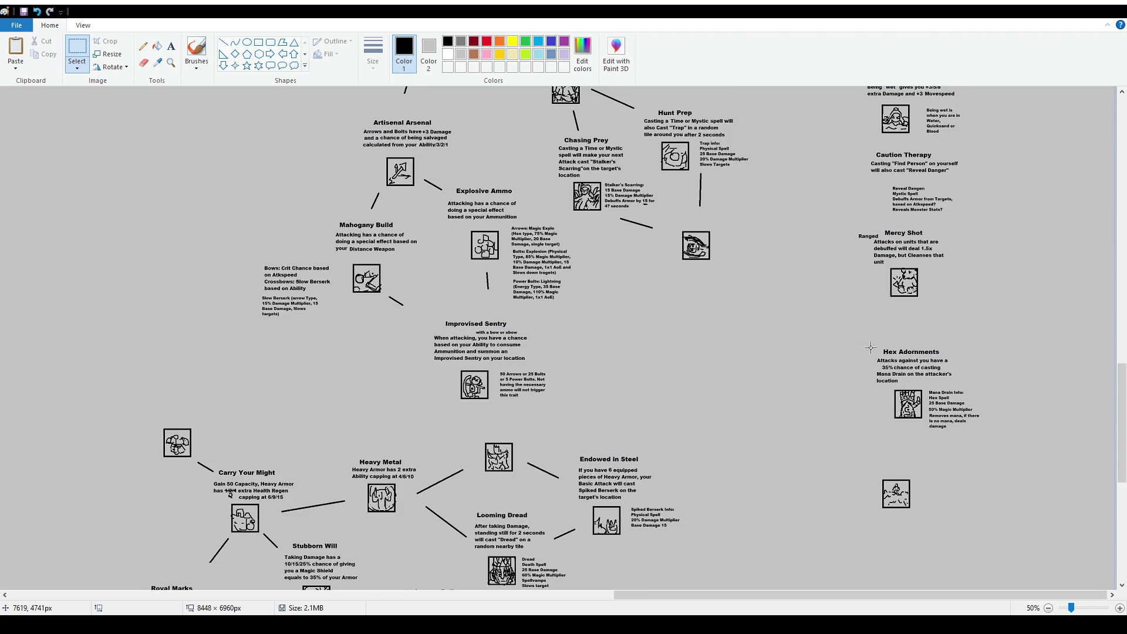
scroll(877, 360, "up", 5)
scroll(872, 339, "down", 5)
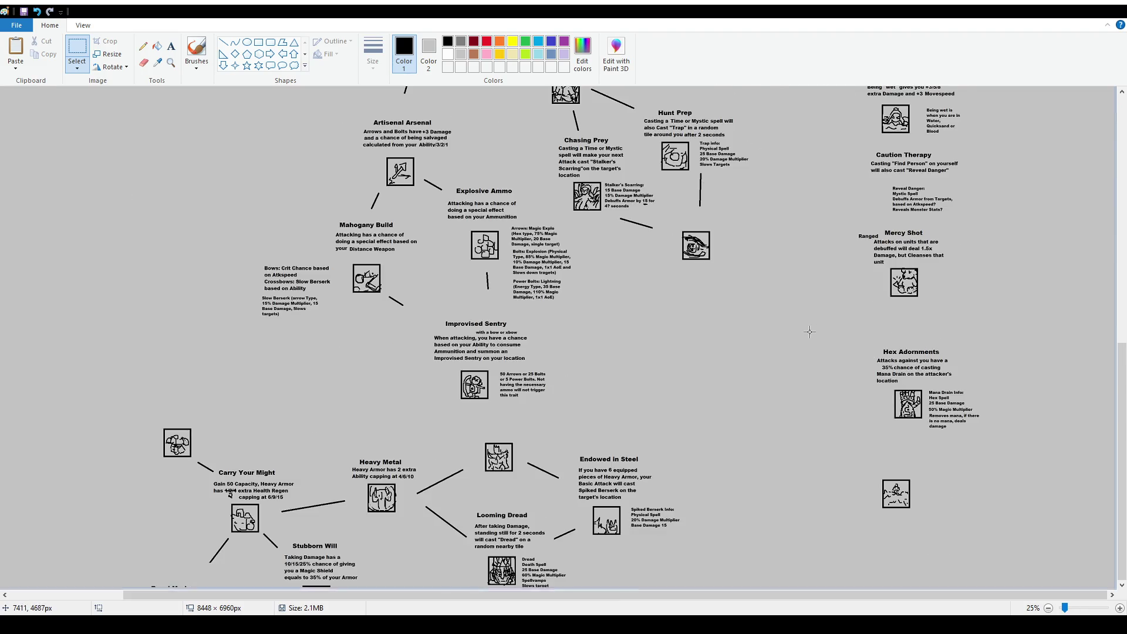
scroll(810, 332, "down", 1, "ctrl")
scroll(810, 332, "up", 3)
scroll(1022, 362, "down", 3)
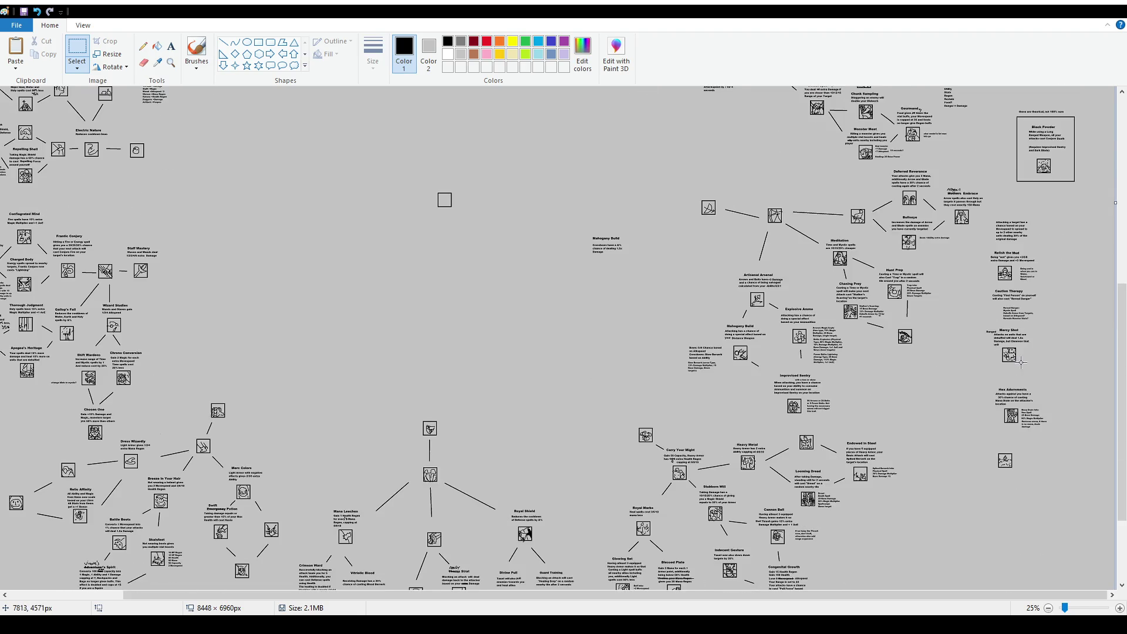
mouse_move(980, 382)
left_mouse_down()
mouse_move(1063, 474)
mouse_move(979, 549)
mouse_move(990, 559)
mouse_move(932, 362)
mouse_move(960, 385)
left_mouse_up()
scroll(1042, 426, "down", 3)
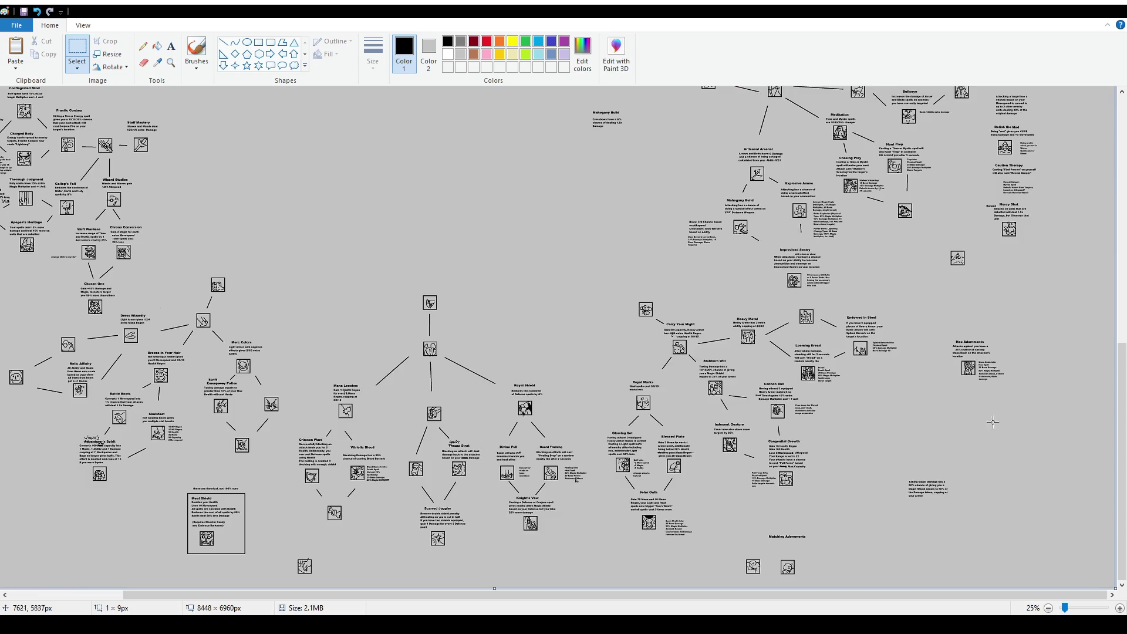
mouse_move(939, 330)
left_mouse_down()
mouse_move(1046, 404)
mouse_move(959, 441)
left_mouse_up()
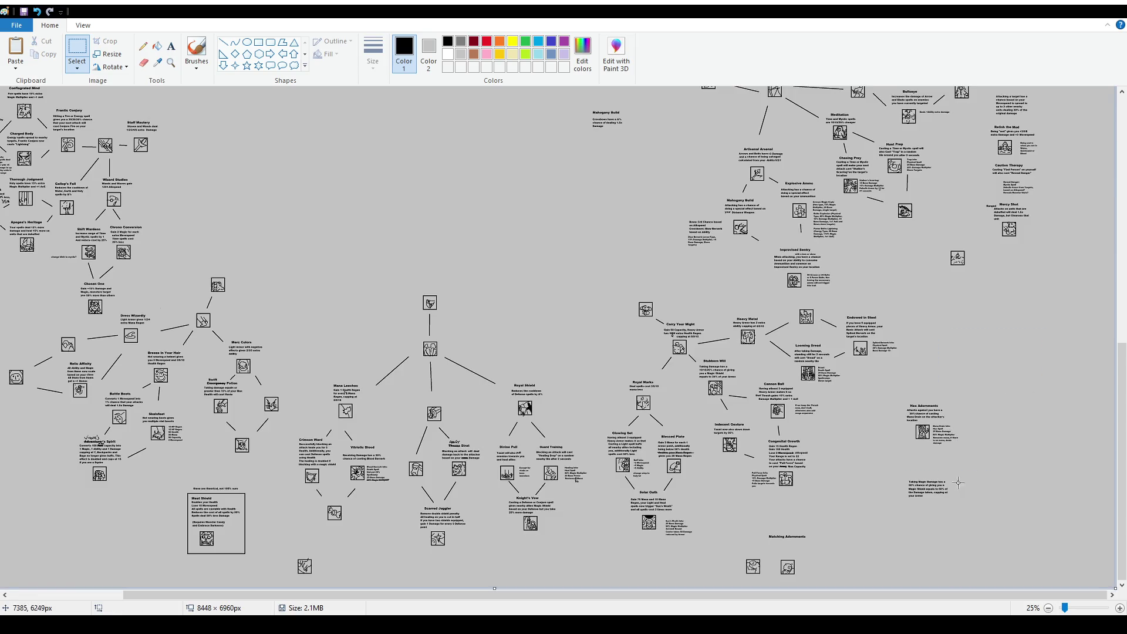
scroll(340, 440, "up", 12)
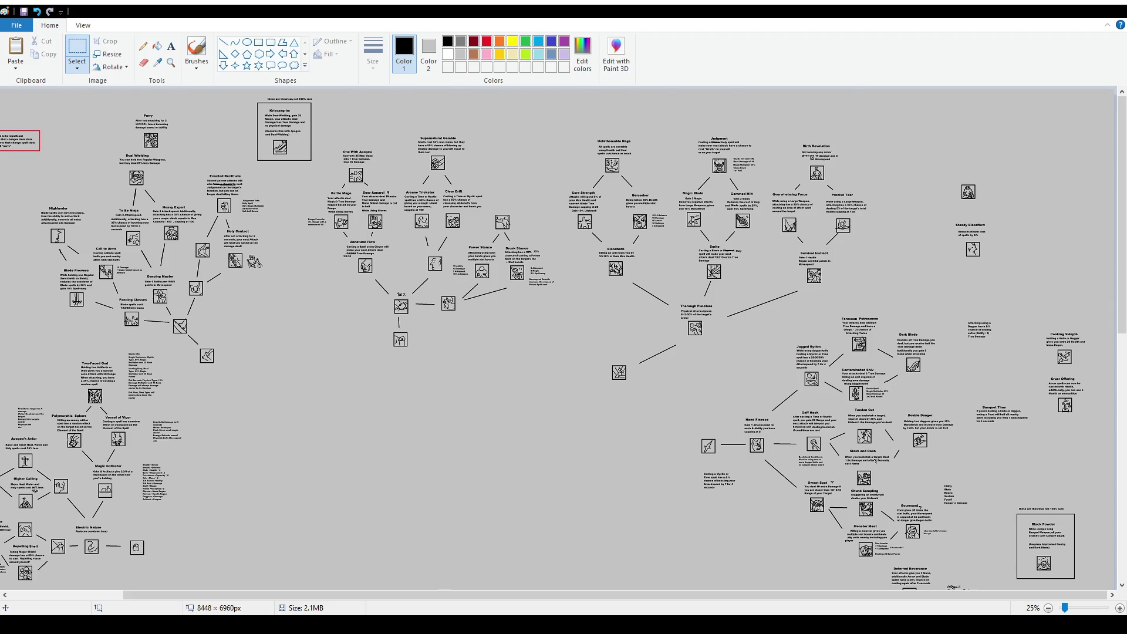
scroll(2, 578, "down", 10)
scroll(2, 579, "left", 3)
scroll(2, 578, "left", 3)
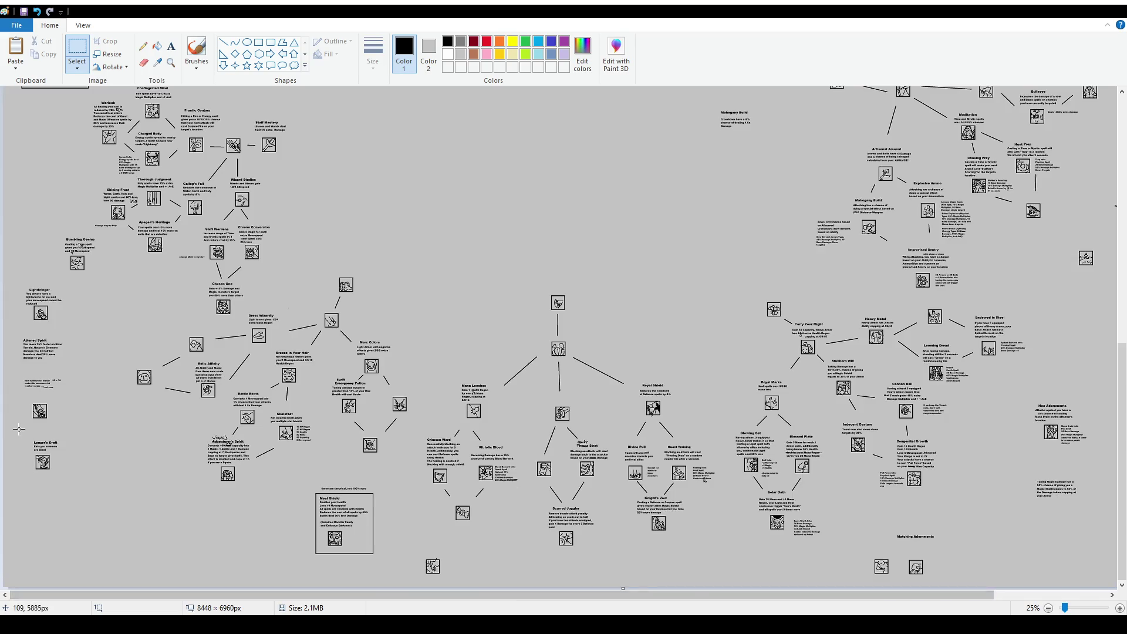
scroll(19, 479, "up", 1, "ctrl")
Move the summon-rat icon into the gap below Knight's Vow and mark a text box above it
mouse_move(62, 334)
left_mouse_down()
mouse_move(70, 356)
mouse_move(111, 390)
mouse_move(322, 396)
mouse_move(882, 249)
left_mouse_up()
left_click_drag(448, 596, 795, 595)
scroll(687, 488, "down", 2)
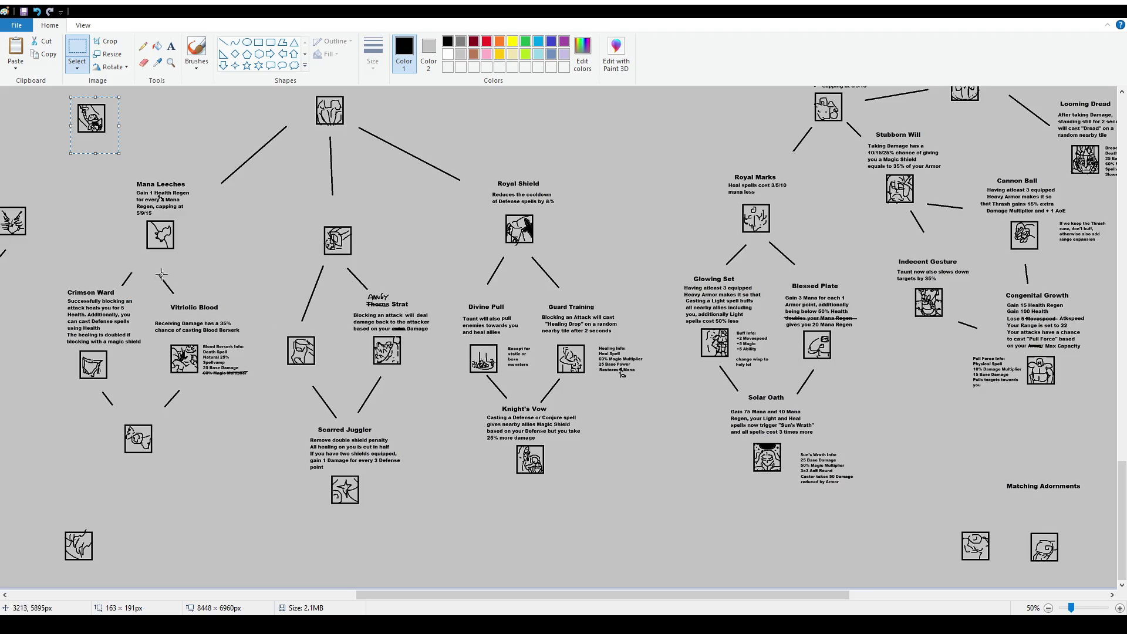
mouse_move(96, 127)
left_mouse_down()
mouse_move(690, 571)
mouse_move(667, 564)
left_mouse_up()
left_click(660, 481)
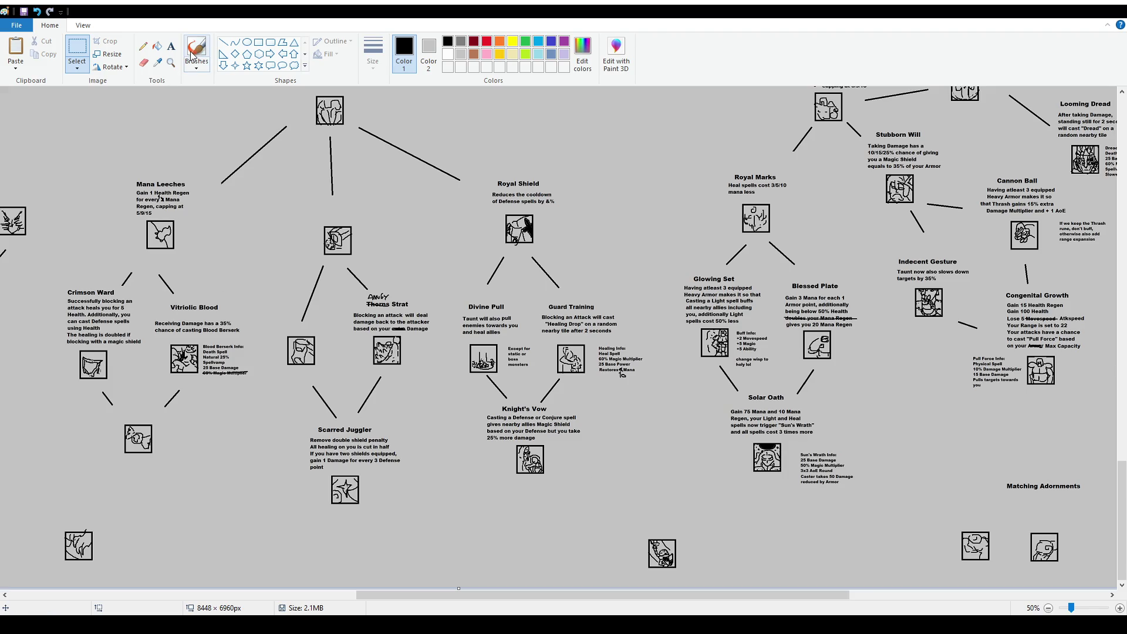
left_click(171, 53)
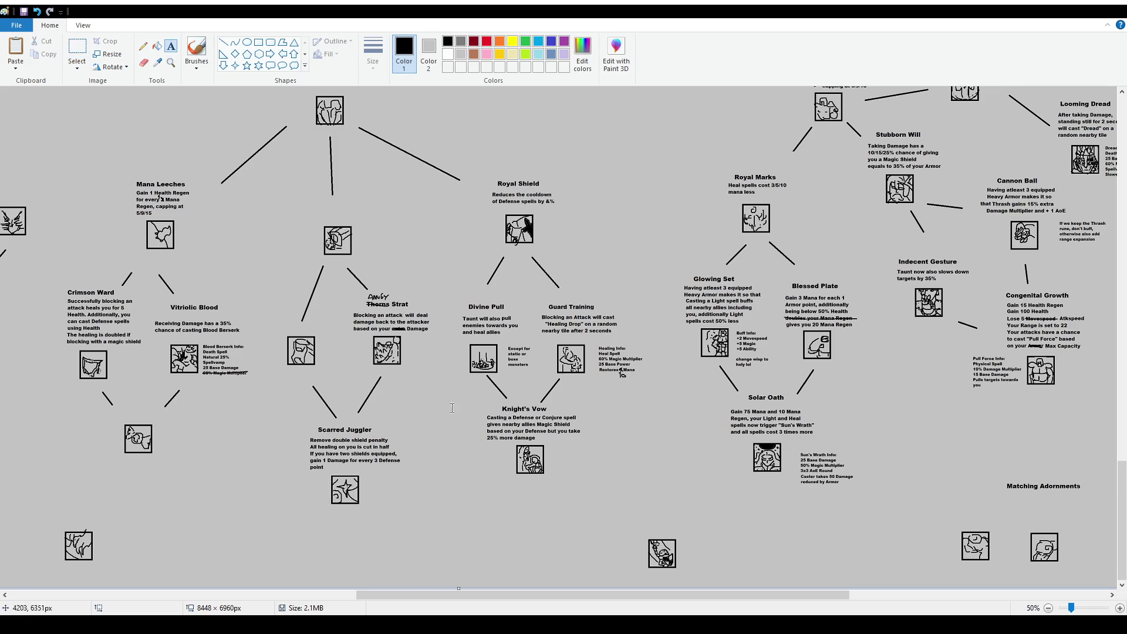
left_click_drag(613, 475, 722, 509)
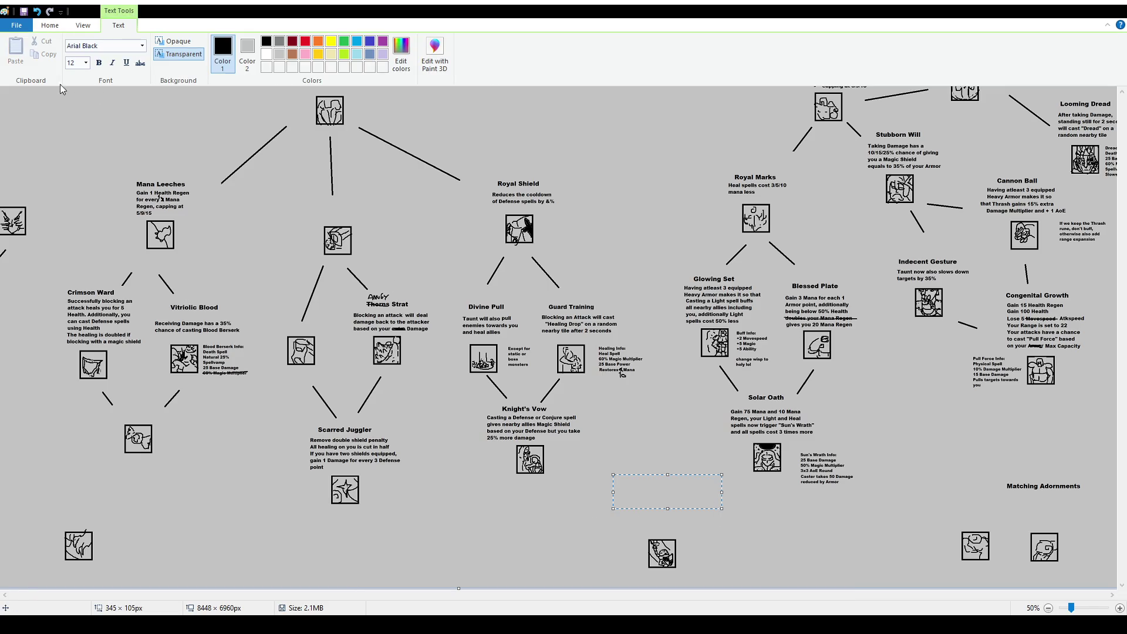
Title the icon 'Loyal Good' at size 16 and mark a description text box below it
left_click(89, 128)
type("Loyal Good")
left_click_drag(681, 475, 708, 480)
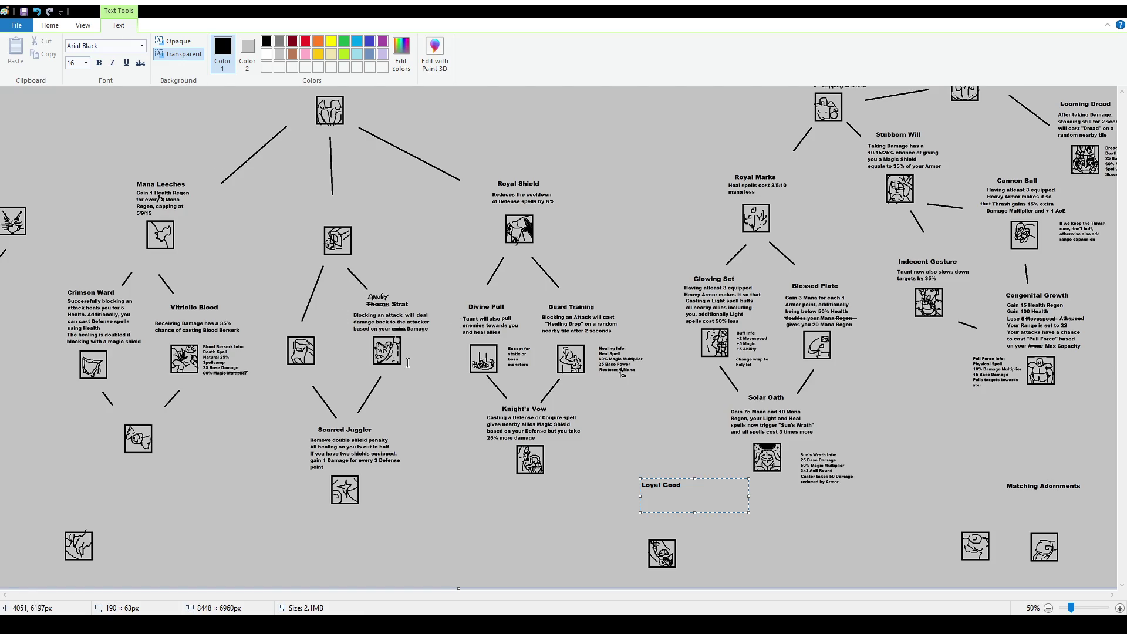
left_click(264, 135)
left_click_drag(622, 490, 766, 535)
scroll(85, 62, "up", 2)
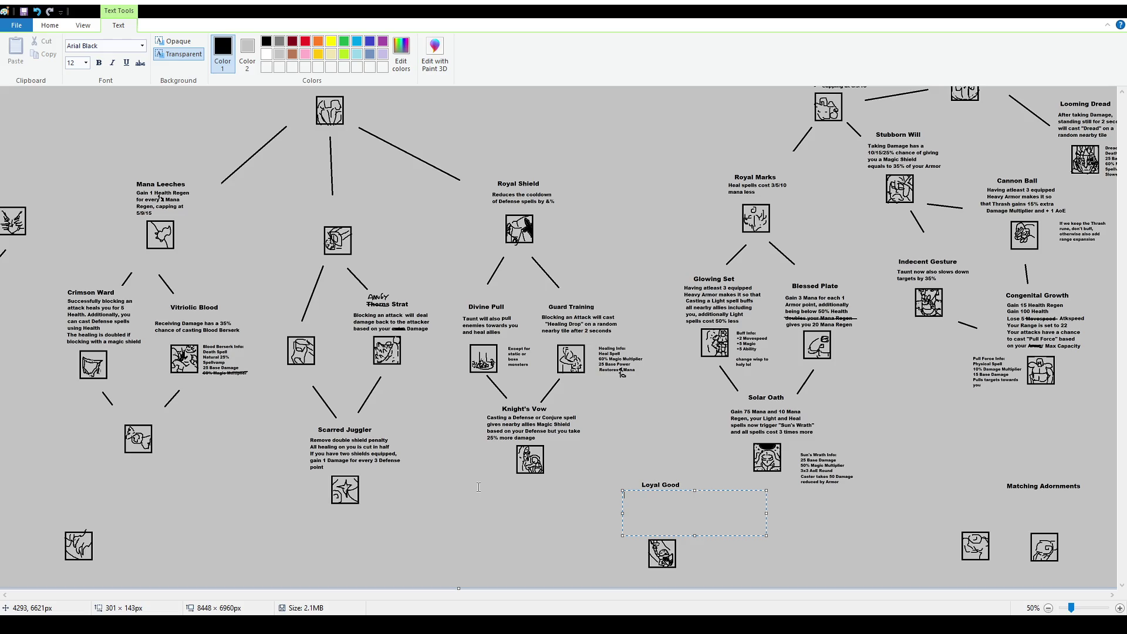
Commit the open text box and trim the canvas width to 8328 px
left_click(478, 488)
left_click(77, 50)
scroll(329, 320, "down", 2)
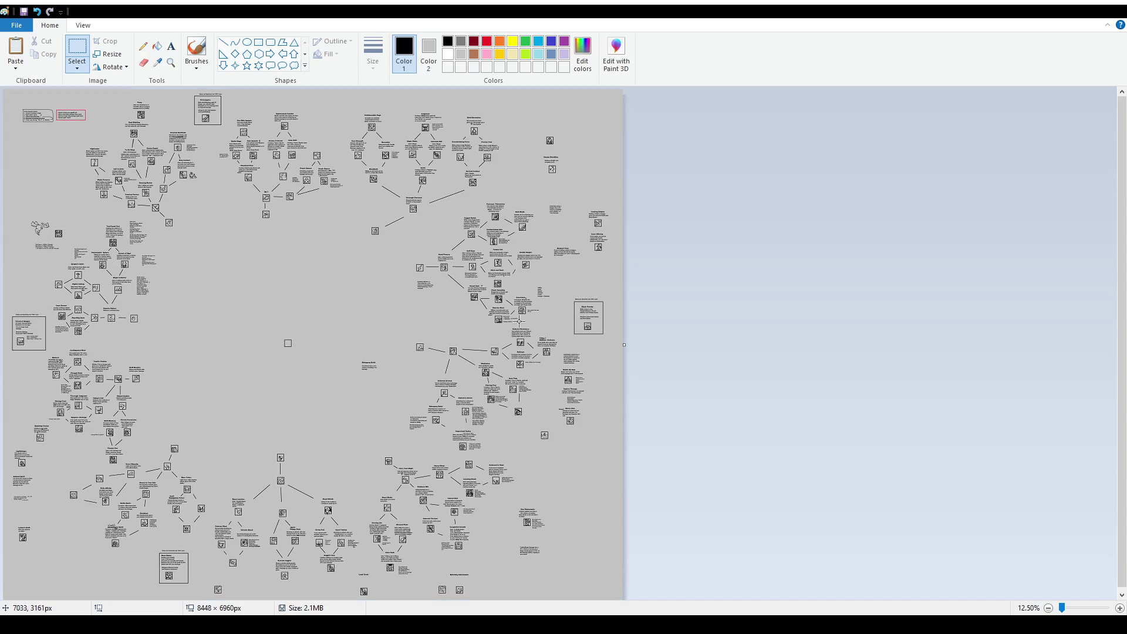
left_click_drag(624, 344, 614, 345)
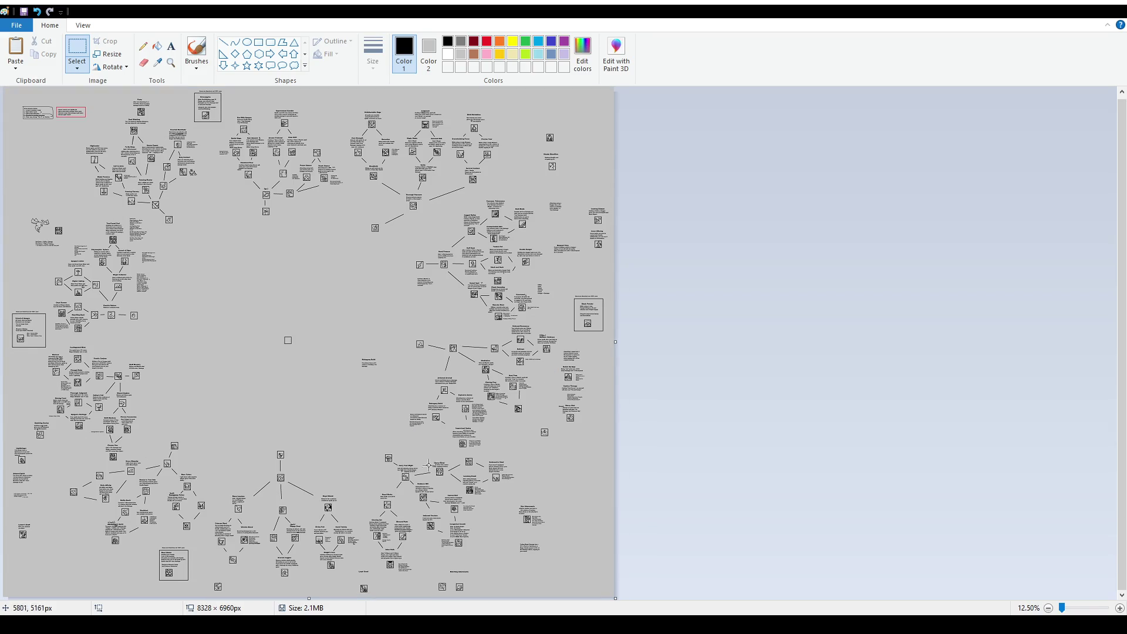
scroll(381, 562, "up", 1, "ctrl")
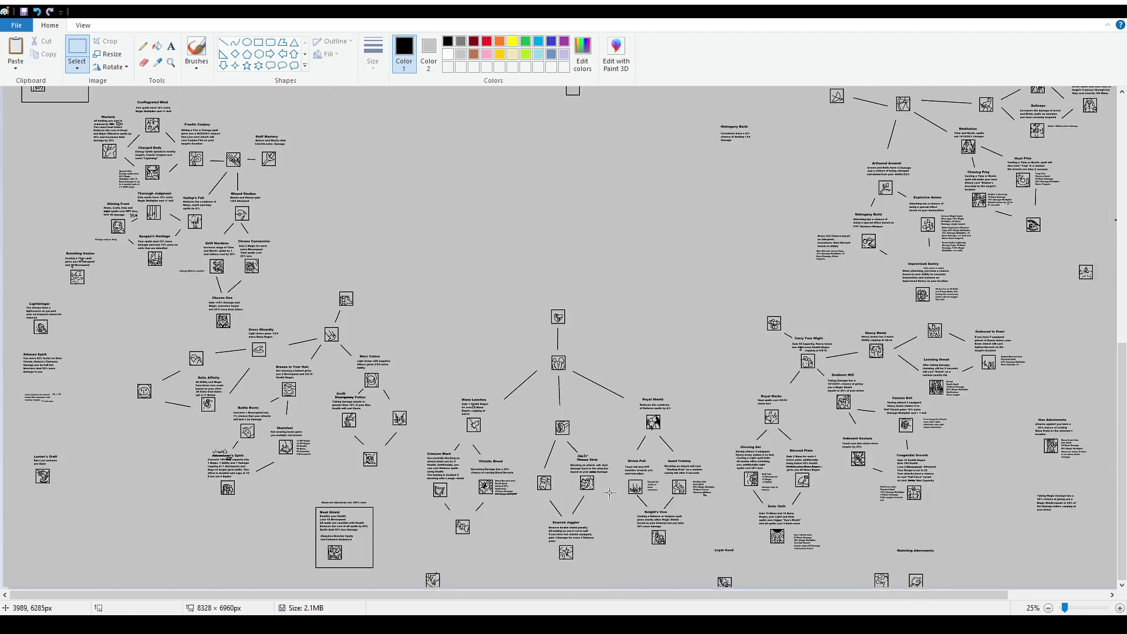
scroll(603, 491, "down", 1)
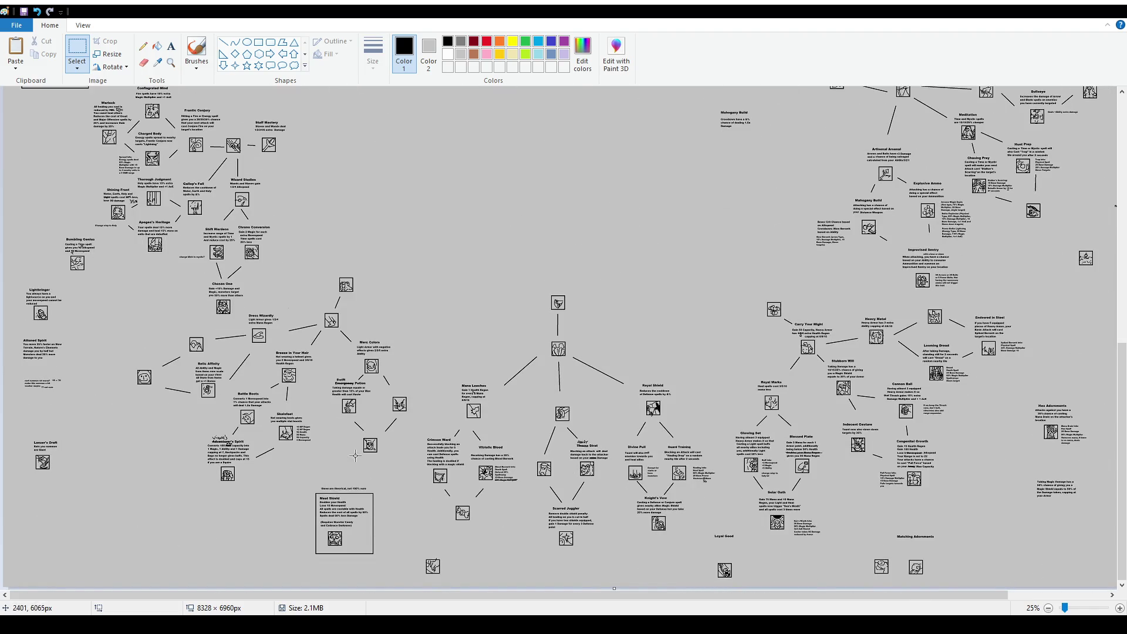
scroll(710, 475, "up", 1, "ctrl")
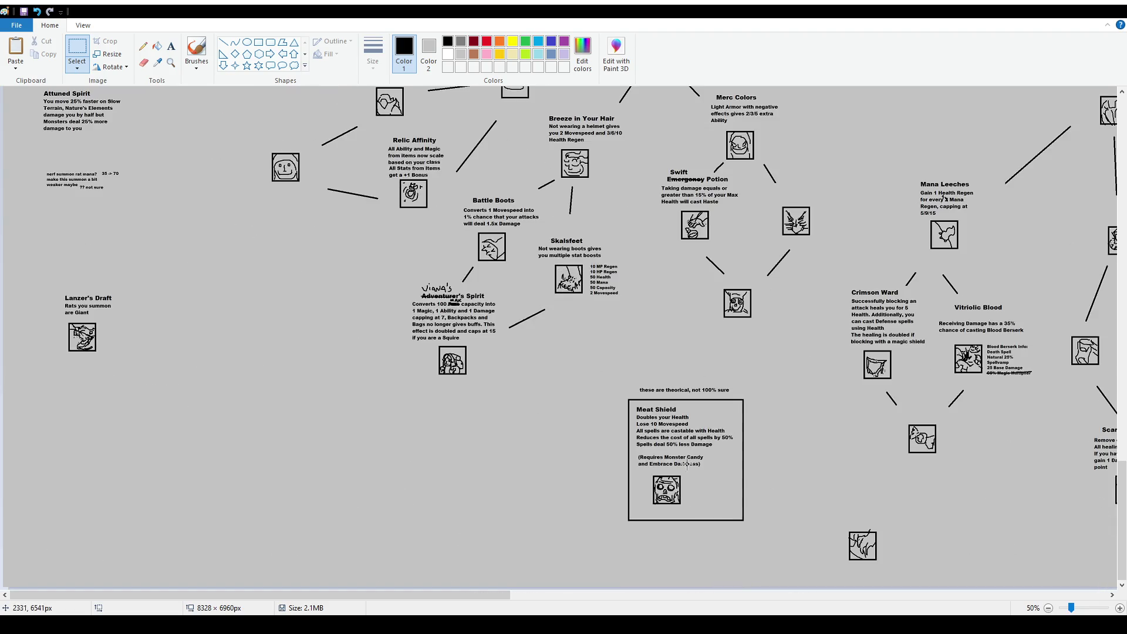
scroll(574, 390, "up", 10)
scroll(543, 382, "up", 10)
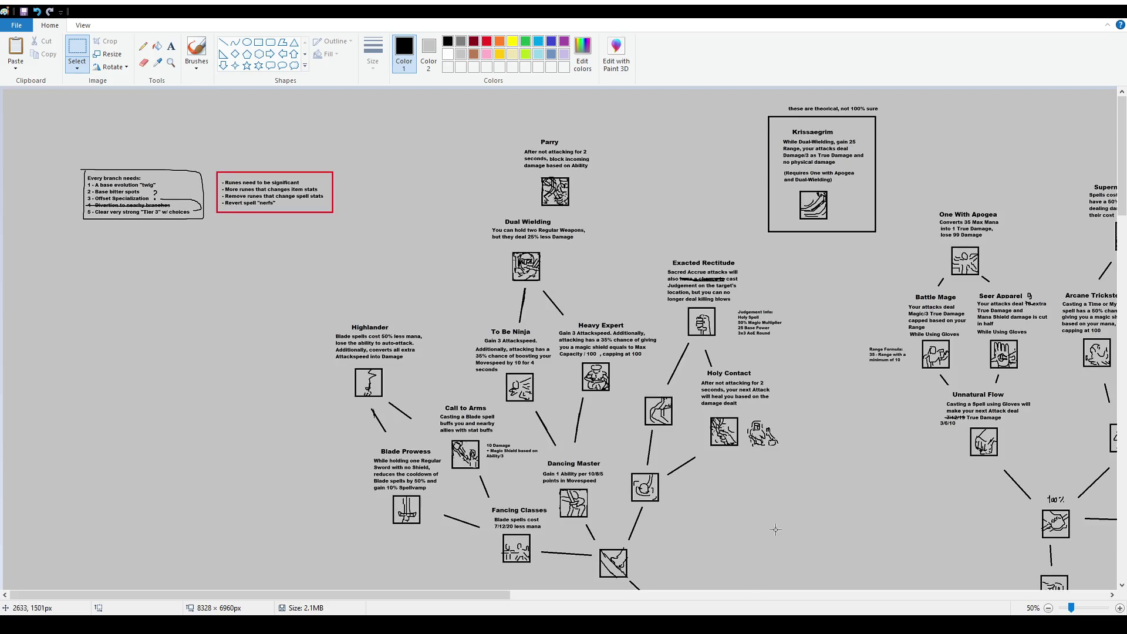
Move the Banquet Time text block further right
left_click_drag(502, 595, 1095, 594)
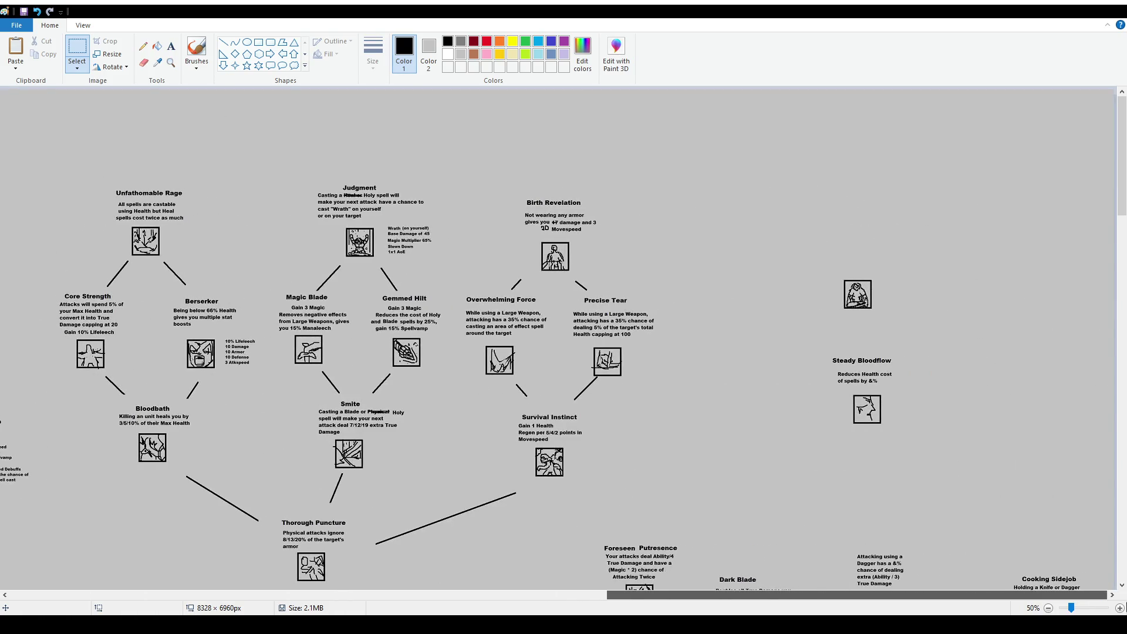
scroll(916, 405, "down", 5)
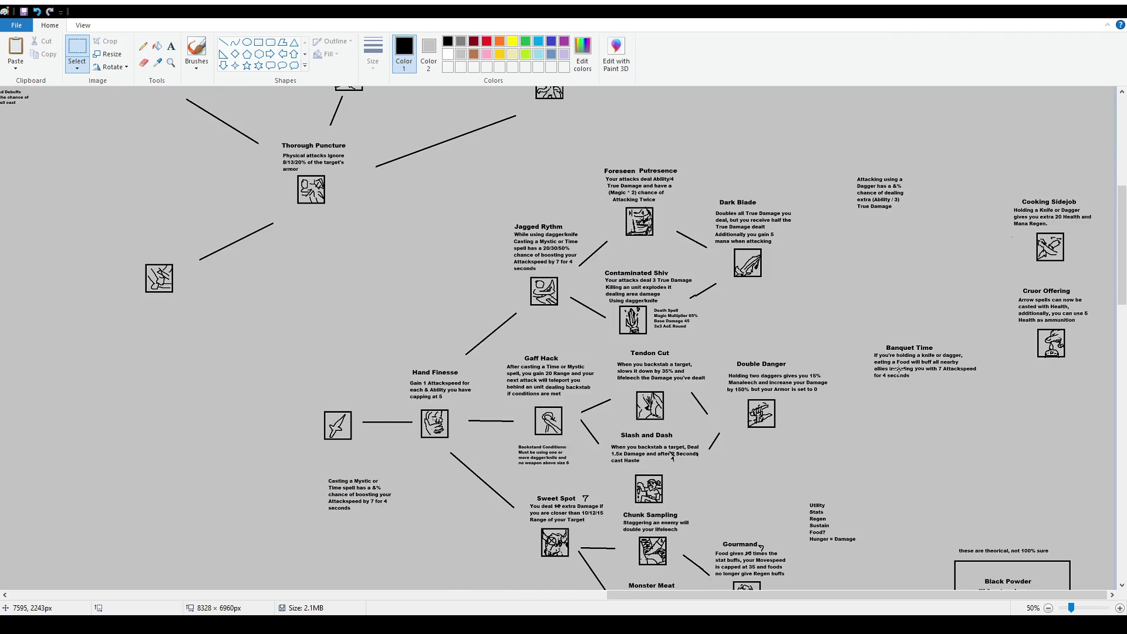
mouse_move(862, 327)
left_mouse_down()
mouse_move(979, 401)
mouse_move(1028, 450)
left_mouse_up()
left_click(1040, 470)
Shift the right-hand notes column slightly right and clear leftover selections
scroll(869, 329, "down", 5)
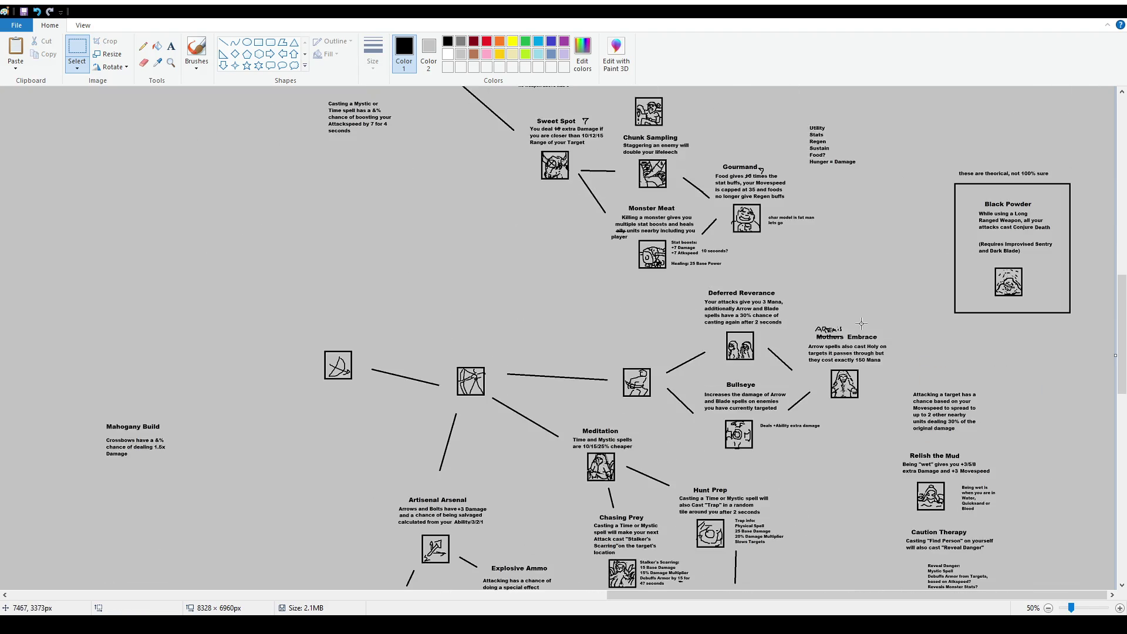
scroll(869, 317, "down", 8)
scroll(872, 311, "up", 3)
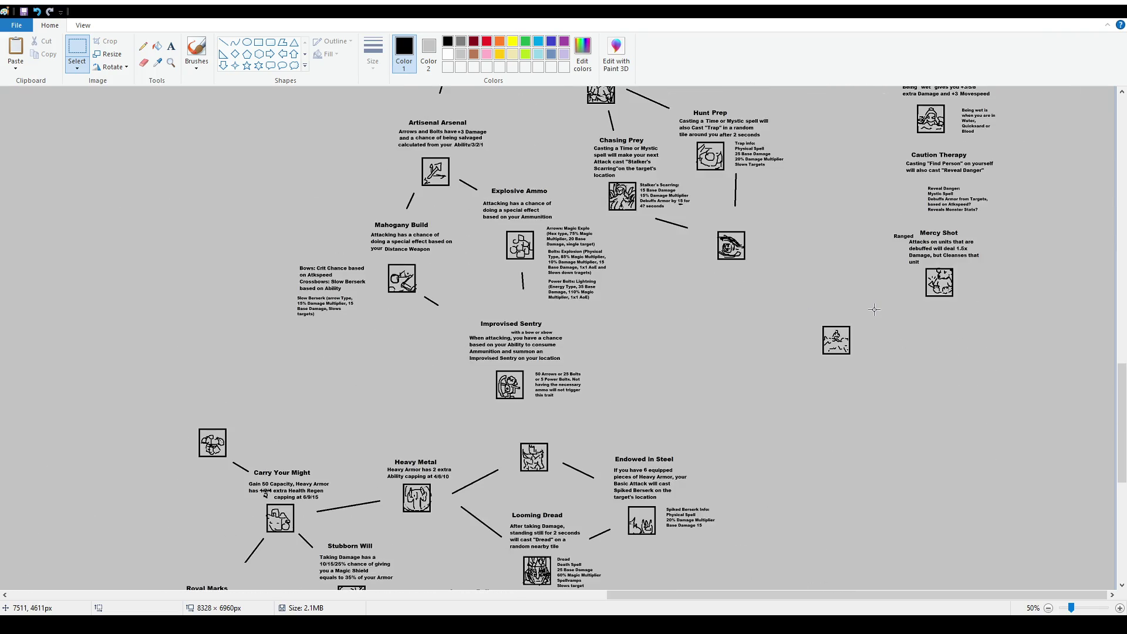
scroll(874, 308, "up", 2)
scroll(874, 305, "down", 2)
scroll(878, 294, "up", 3)
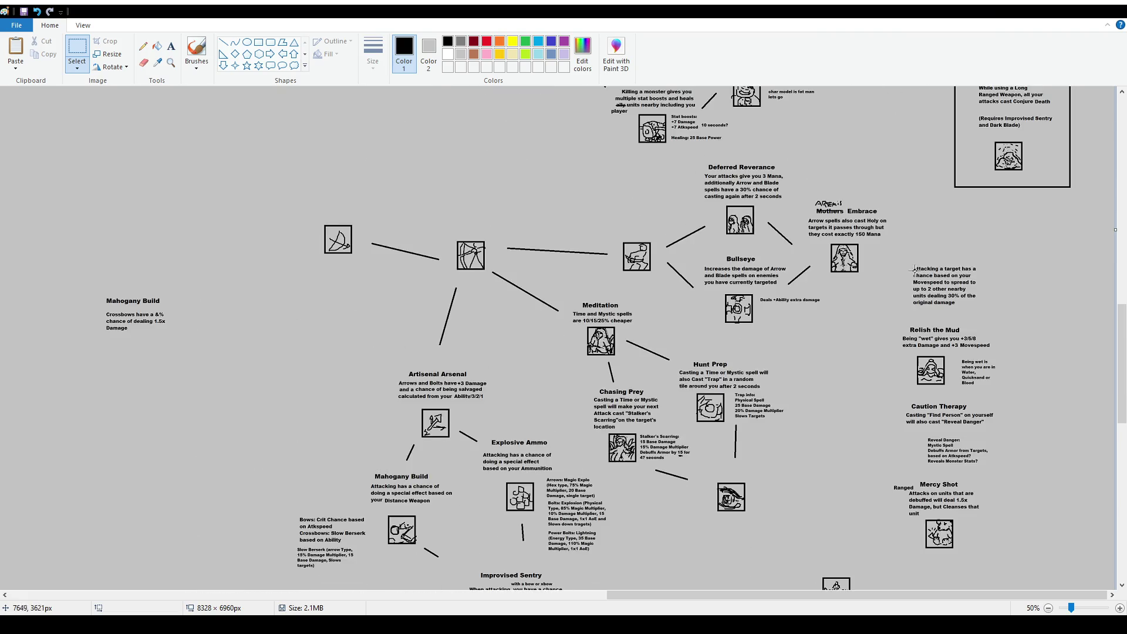
mouse_move(880, 255)
left_mouse_down()
mouse_move(1003, 544)
mouse_move(1025, 563)
left_mouse_up()
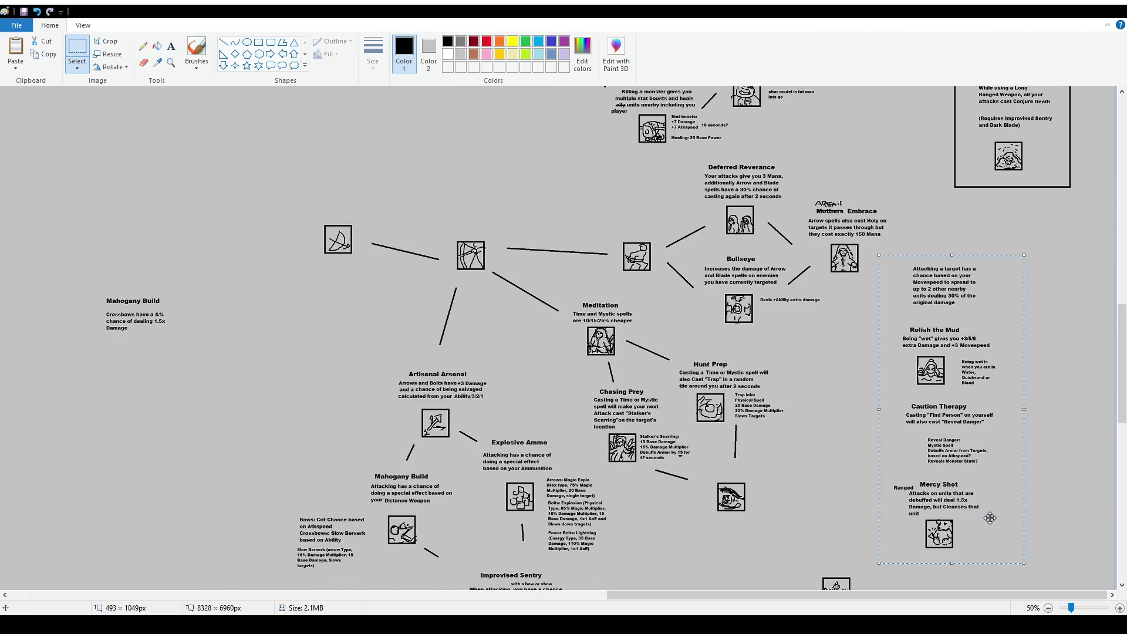
left_click_drag(989, 516, 1008, 515)
left_click(867, 439)
scroll(783, 373, "down", 9)
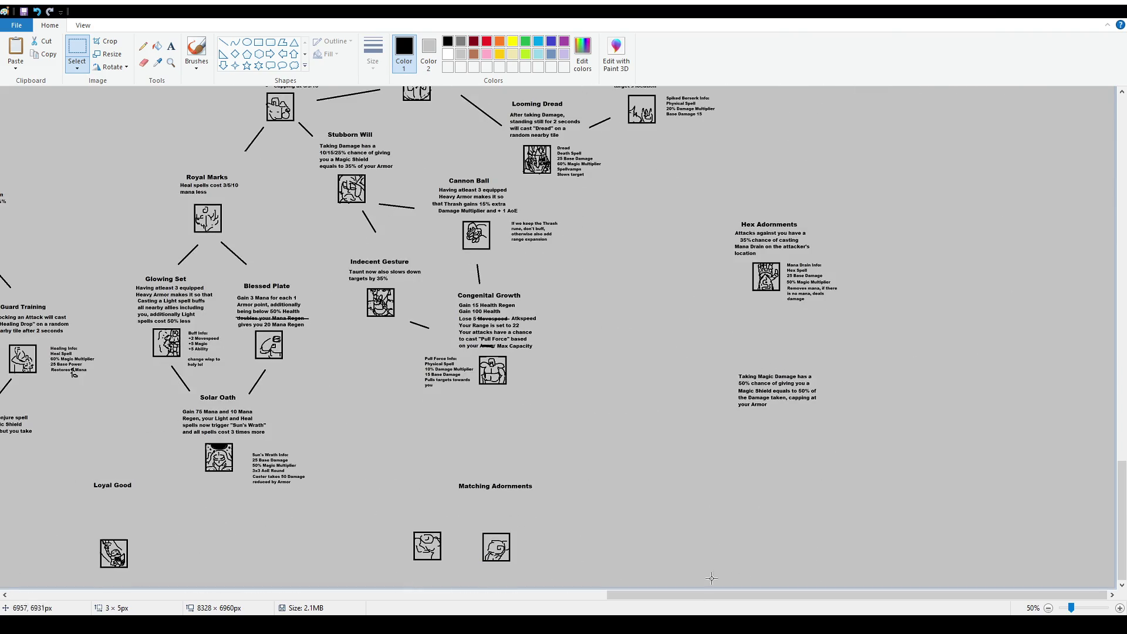
left_click(696, 375)
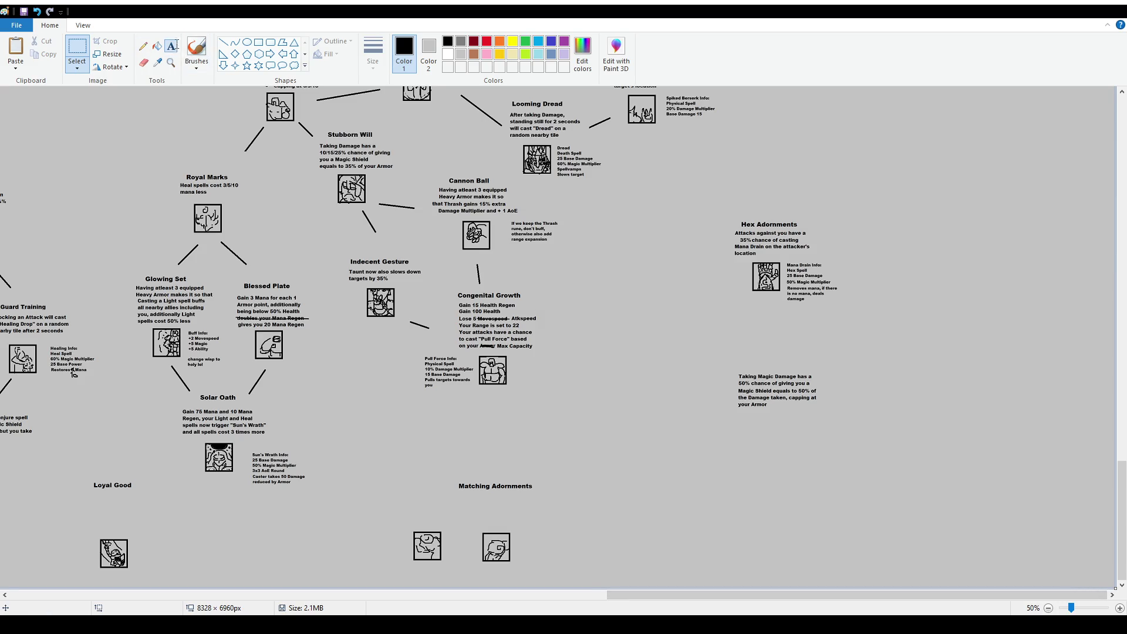
left_click(171, 46)
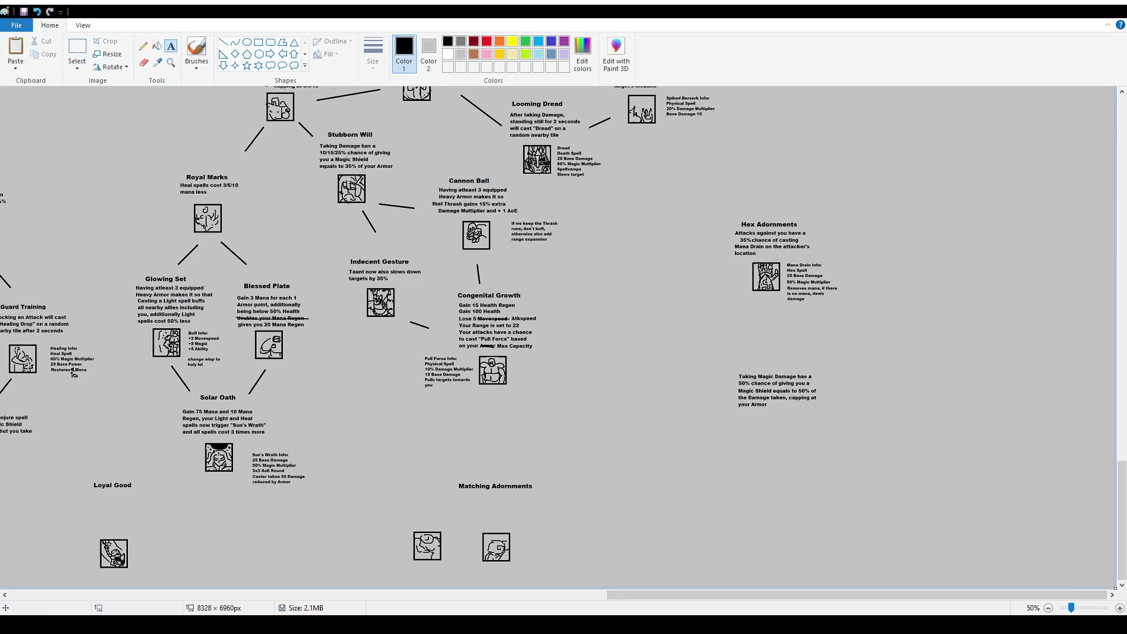
left_click_drag(743, 597, 176, 567)
scroll(754, 333, "up", 10)
scroll(537, 319, "down", 1, "ctrl")
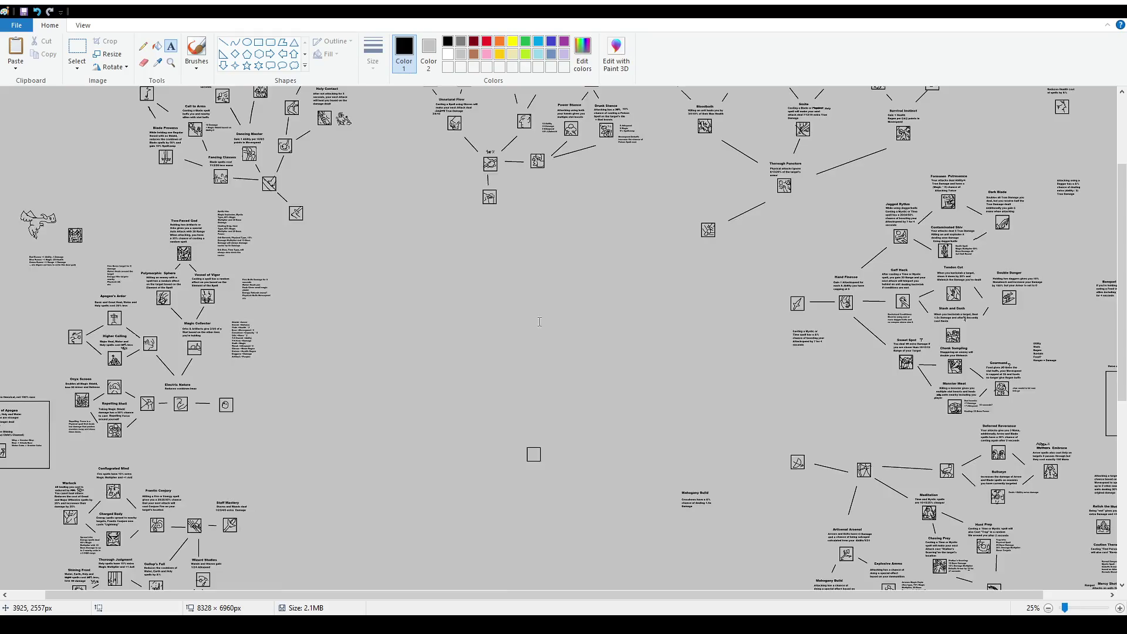
scroll(526, 330, "up", 2)
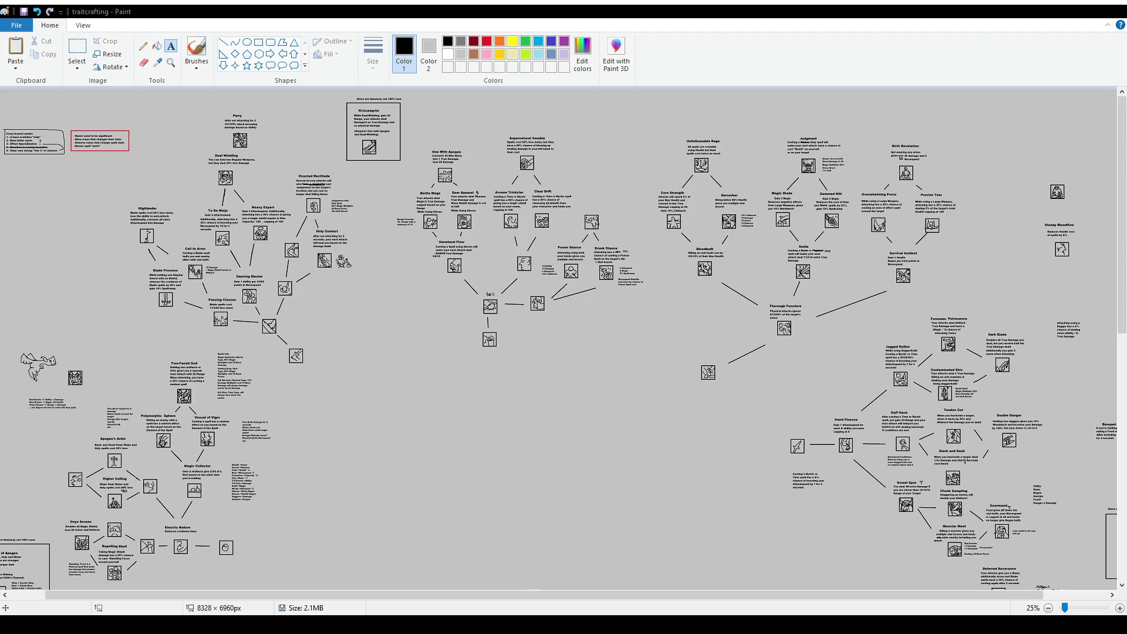
scroll(673, 529, "down", 10)
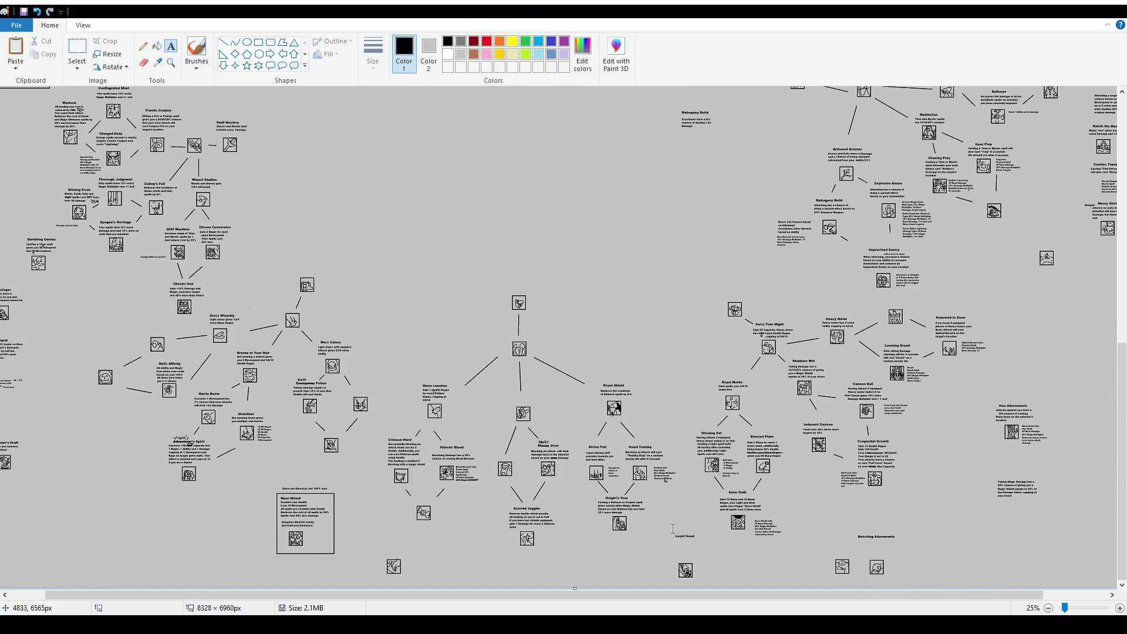
scroll(673, 529, "up", 1)
scroll(588, 558, "down", 8)
Draw a text box under Loyal Good and type 'Healing spells that deal damage'
left_click_drag(499, 598, 828, 597)
left_click(171, 51)
left_click_drag(592, 488, 703, 532)
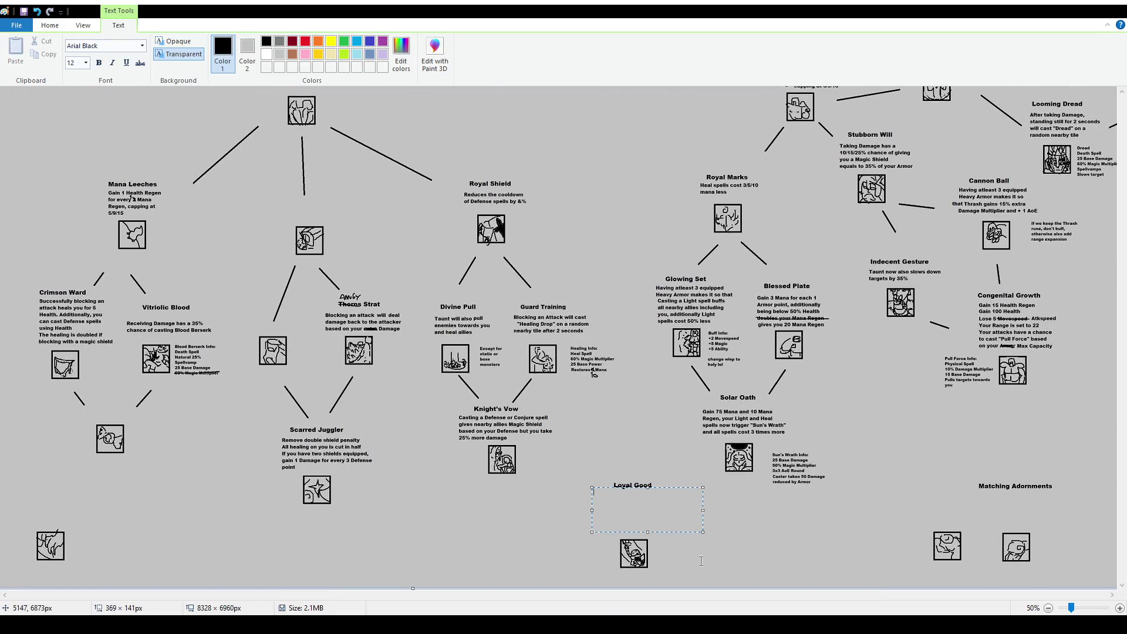
scroll(82, 63, "down", 2)
type("Healing spells that")
type(" deal damage")
Set the text to 12 pt and complete it with 'are 3 times as strong'
key("ctrl+a")
left_click(85, 66)
type("12")
key("Return")
type("are 3x as s")
type("trong")
left_click(695, 493)
type("times")
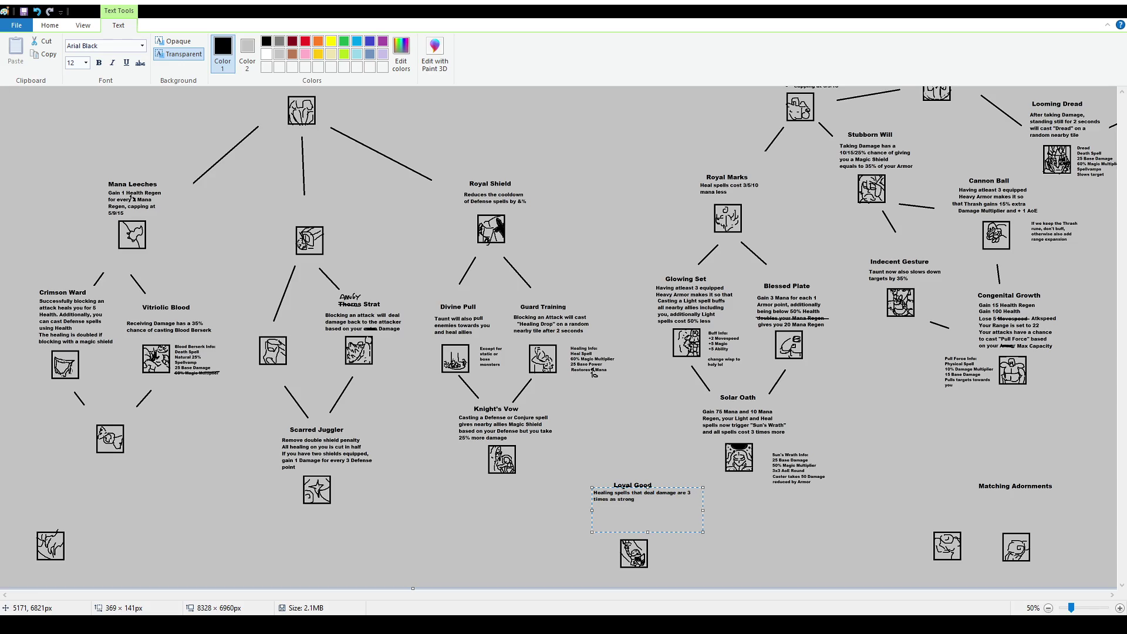
left_click(635, 499)
Append that you can no longer see any other player to the Loyal Good text
type("you can no longer a")
type("ee any other player")
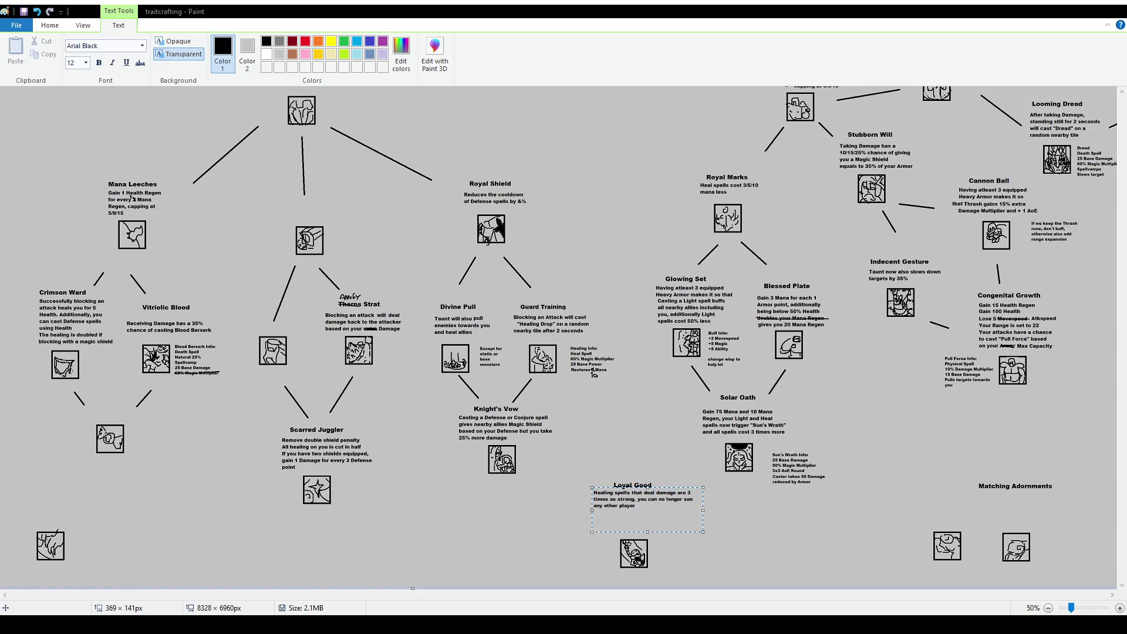
Commit the Loyal Good description text
scroll(938, 522, "up", 1)
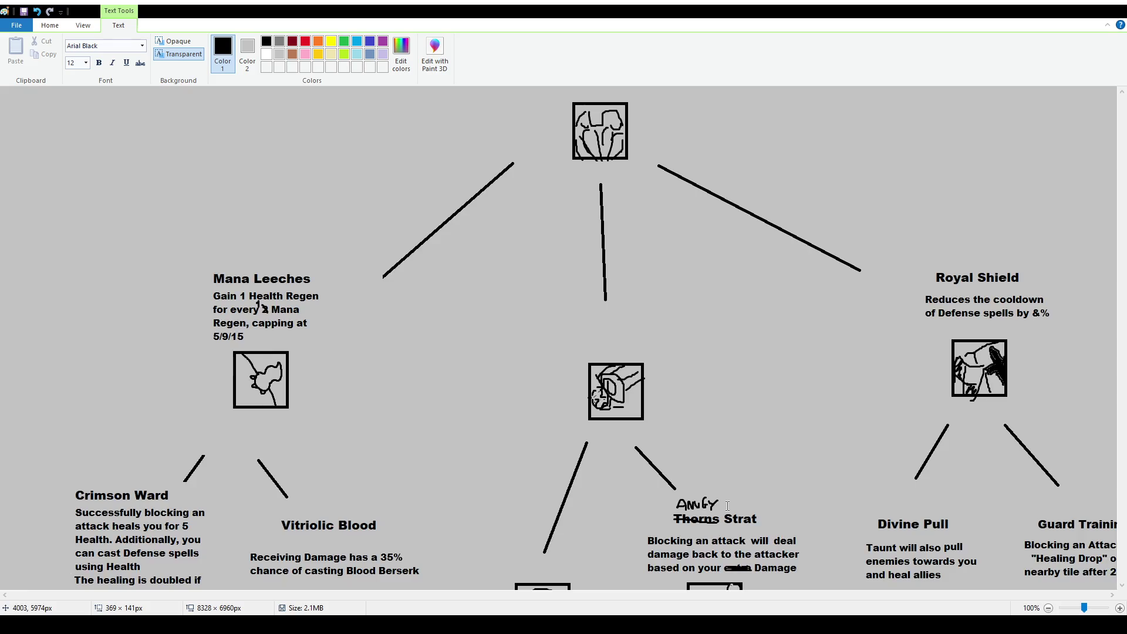
scroll(937, 522, "down", 2)
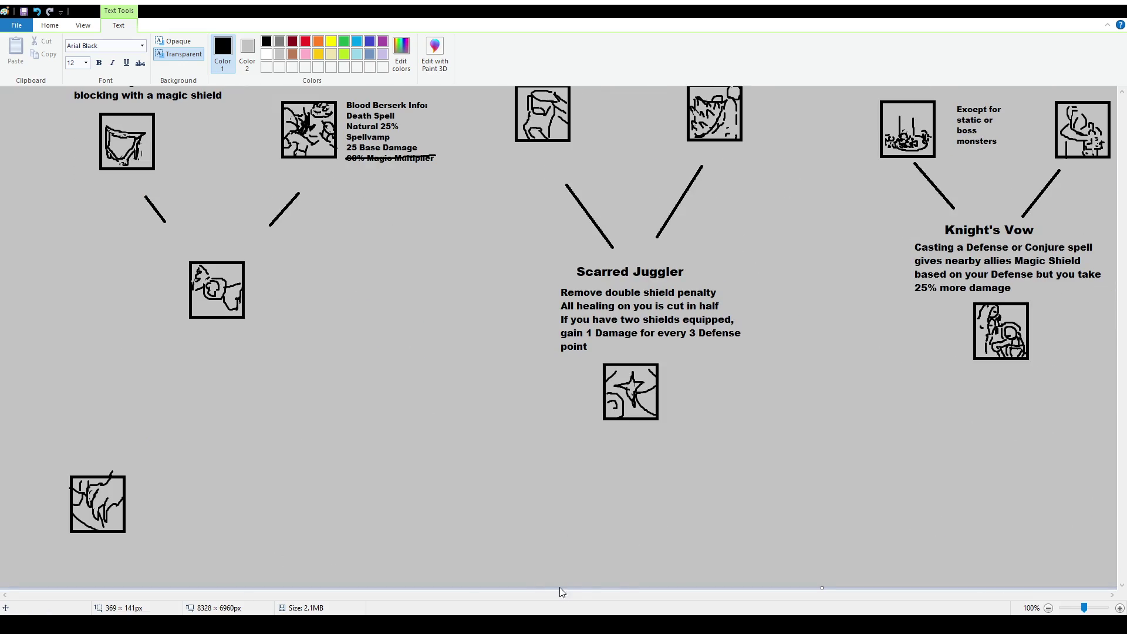
scroll(667, 517, "down", 1)
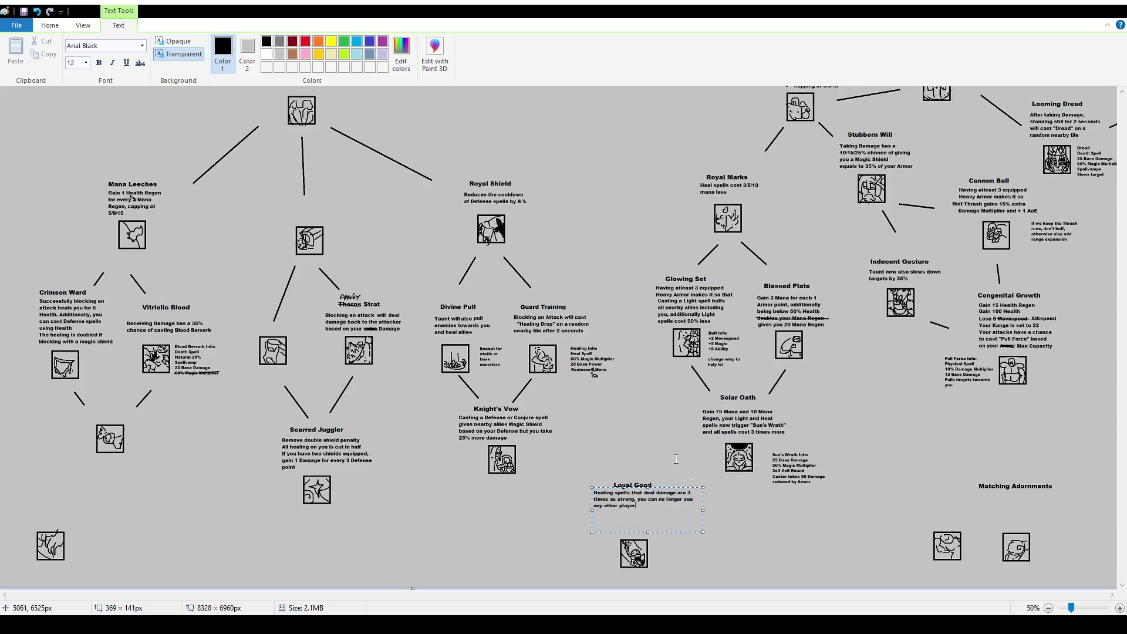
left_click(586, 455)
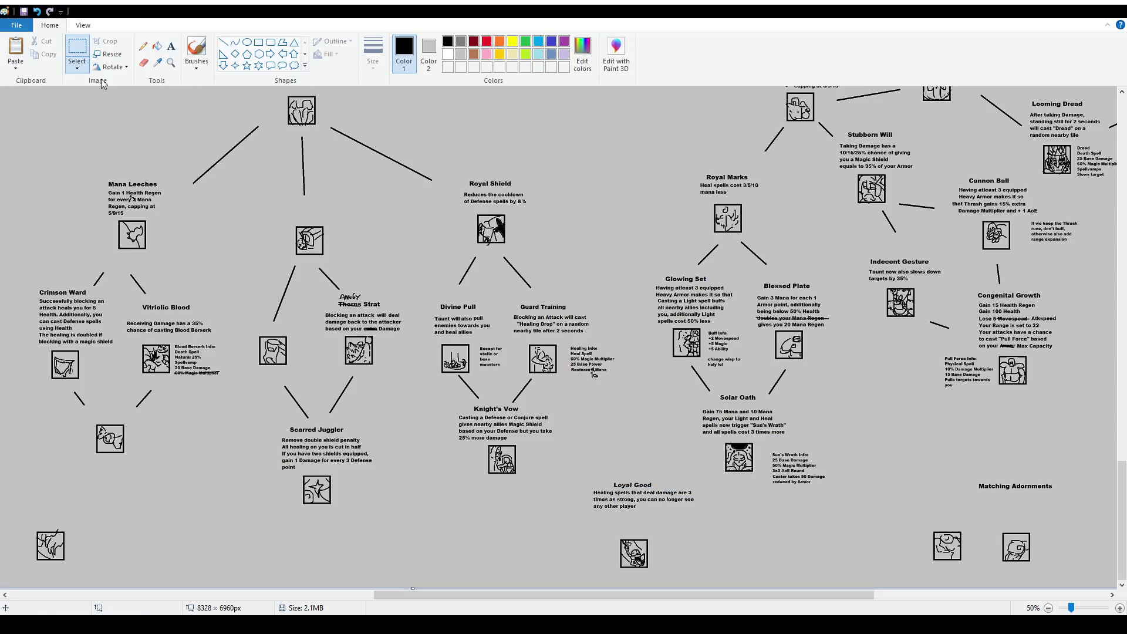
scroll(774, 467, "down", 1)
scroll(774, 468, "up", 1)
scroll(755, 501, "down", 3)
Select the Loyal Good description paragraph and delete it
left_click_drag(646, 595, 847, 601)
scroll(847, 602, "up", 1)
scroll(537, 601, "down", 5)
left_click_drag(537, 600, 674, 601)
scroll(651, 541, "up", 1)
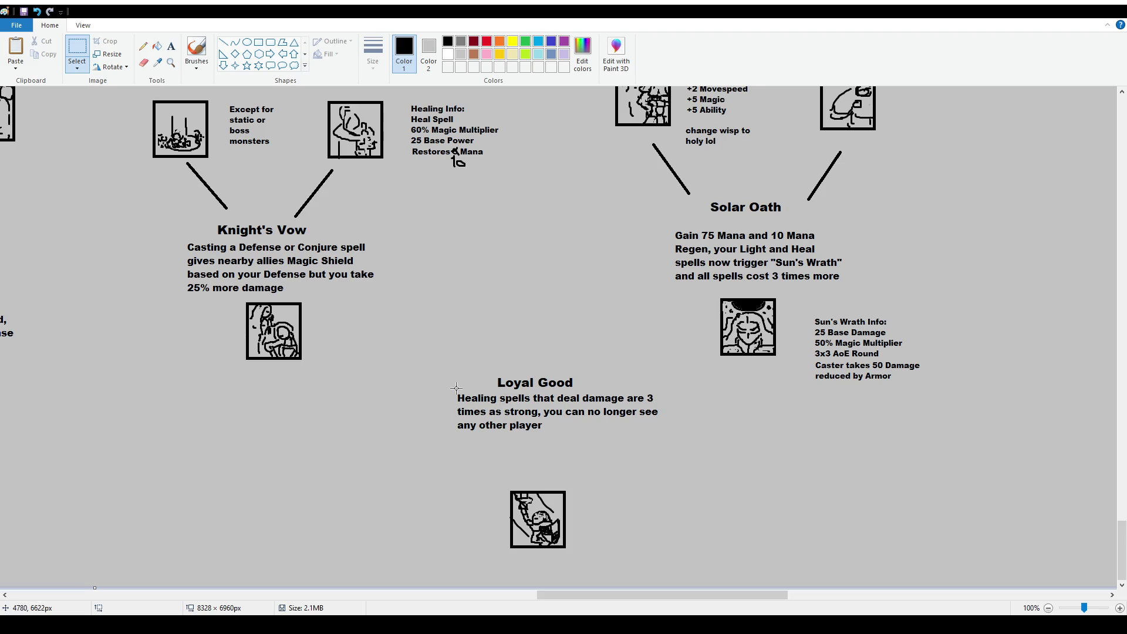
mouse_move(456, 387)
left_mouse_down()
mouse_move(721, 445)
mouse_move(686, 443)
left_mouse_up()
key("Delete")
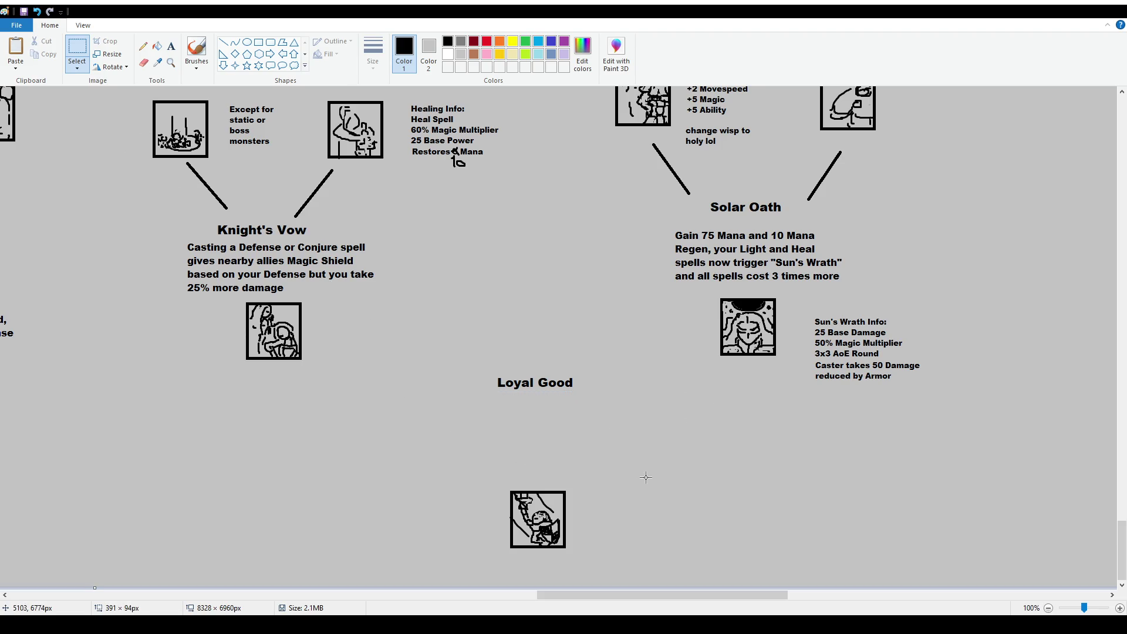
left_click(171, 45)
Write the Loyal Good text: Holy, Heal, Light spells 90% cheaper, no attacking, others 10 times costlier
left_click_drag(459, 393, 641, 475)
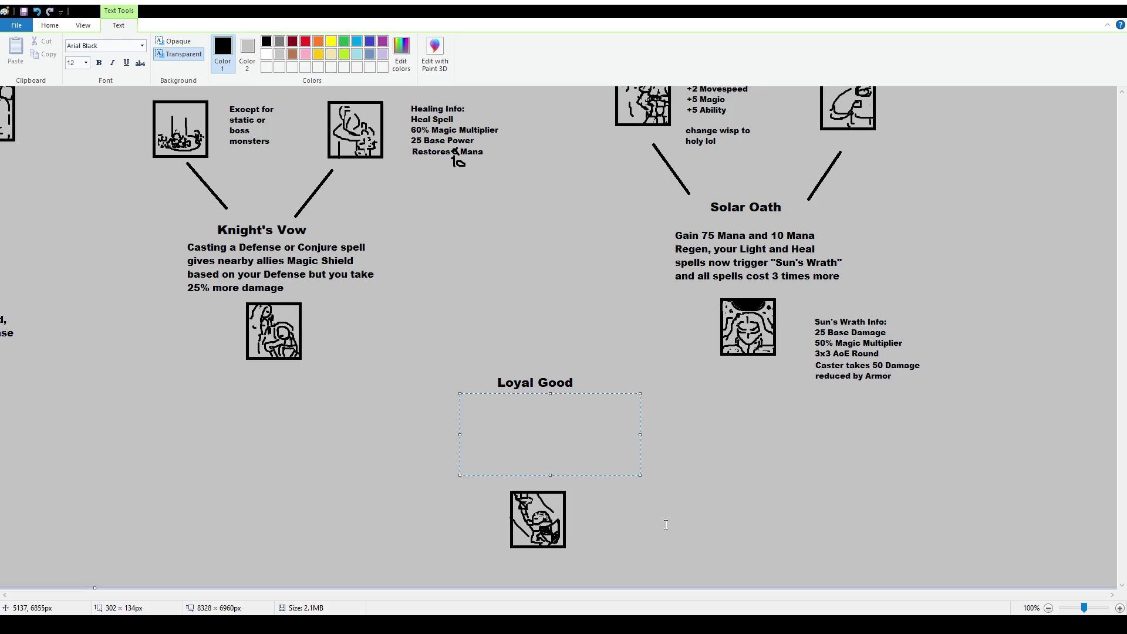
type("Holy spells are")
type("90%")
key("ctrl+a")
type("Reduce the cost of Holy, Heal and L")
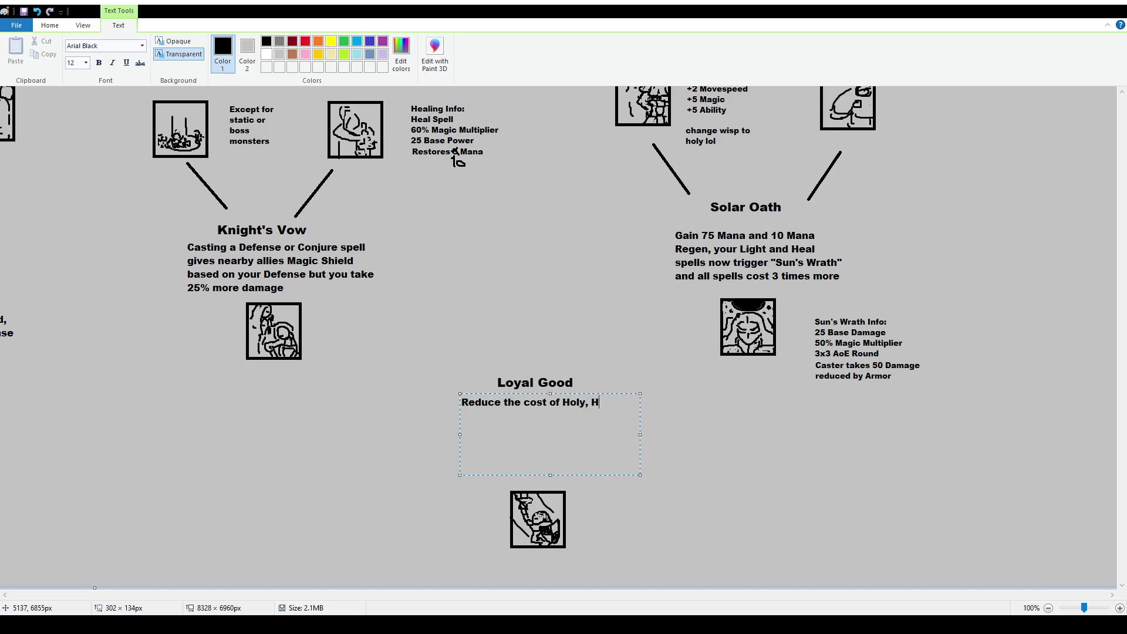
type("spells by ")
type("90%")
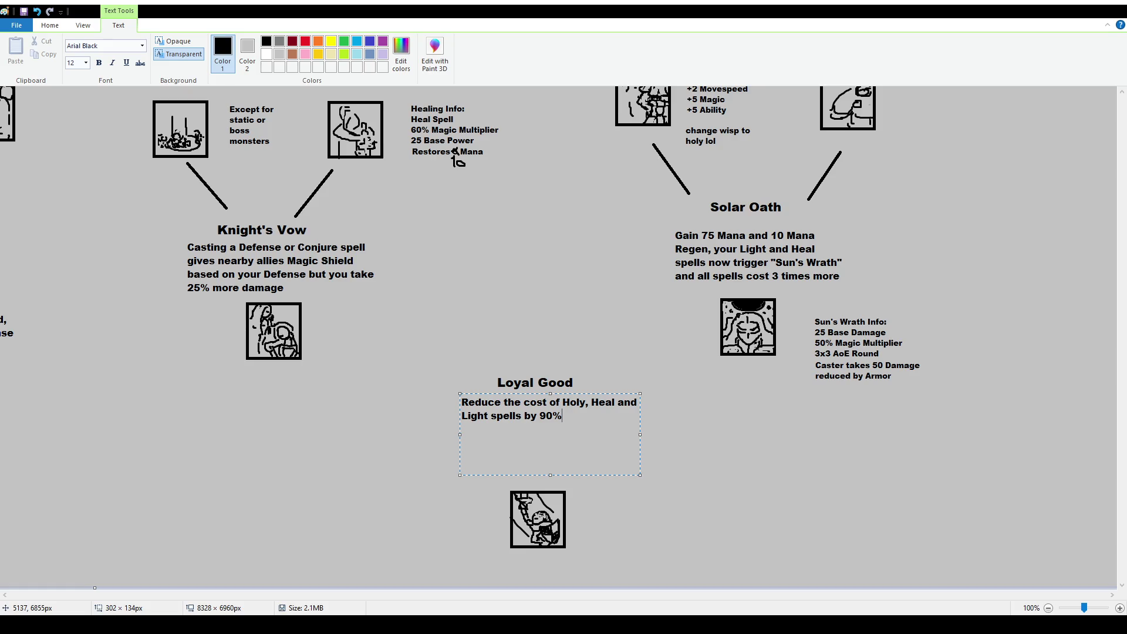
type(", you can no lon")
type("ge r")
key("BackSpace")
type("r attack ")
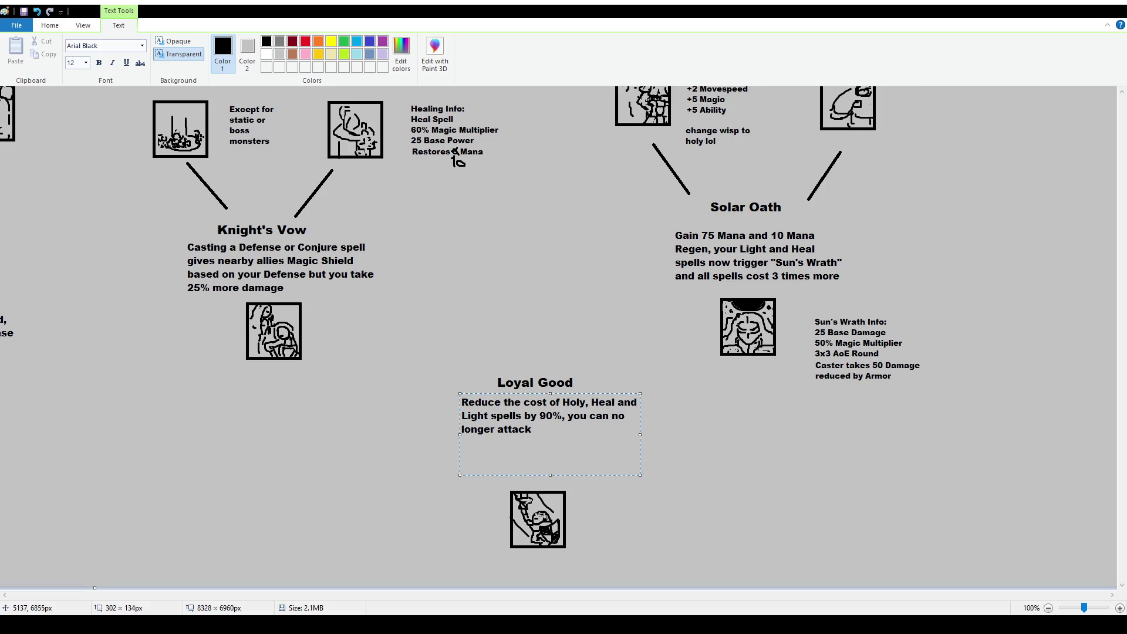
type("and all others")
key("BackSpace")
type("spells c")
type("ost ")
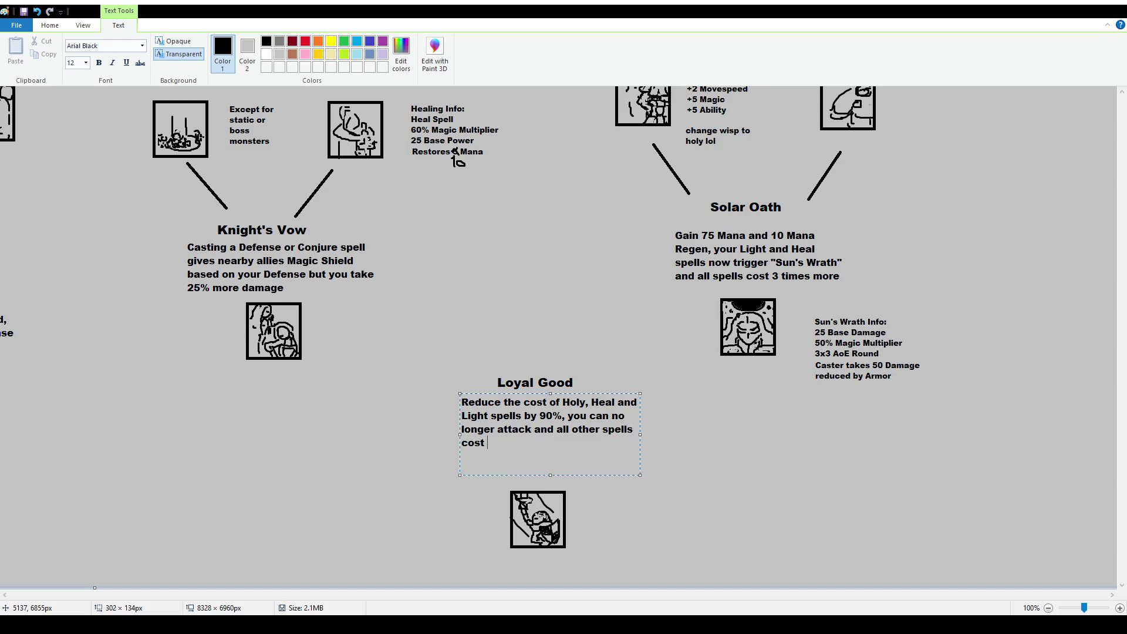
type("10 times more")
Narrow and reposition the description, commit it, and lower the Loyal Good title
left_click_drag(640, 435, 609, 437)
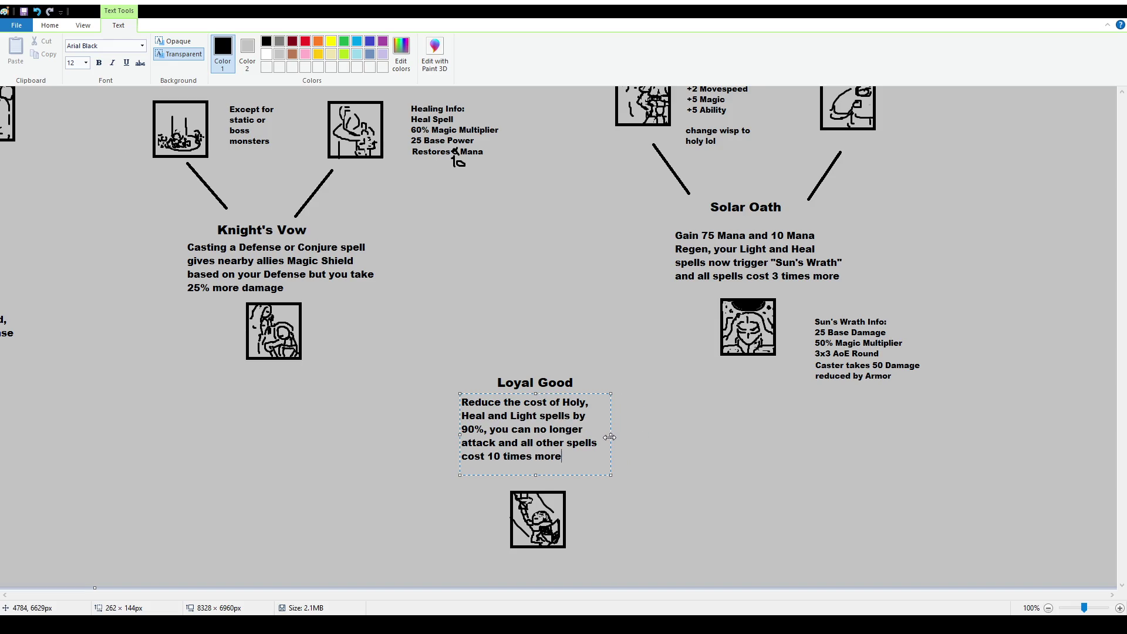
left_click_drag(590, 393, 605, 403)
left_click(411, 329)
mouse_move(489, 371)
left_mouse_down()
mouse_move(607, 399)
mouse_move(593, 391)
left_mouse_up()
left_click(628, 440)
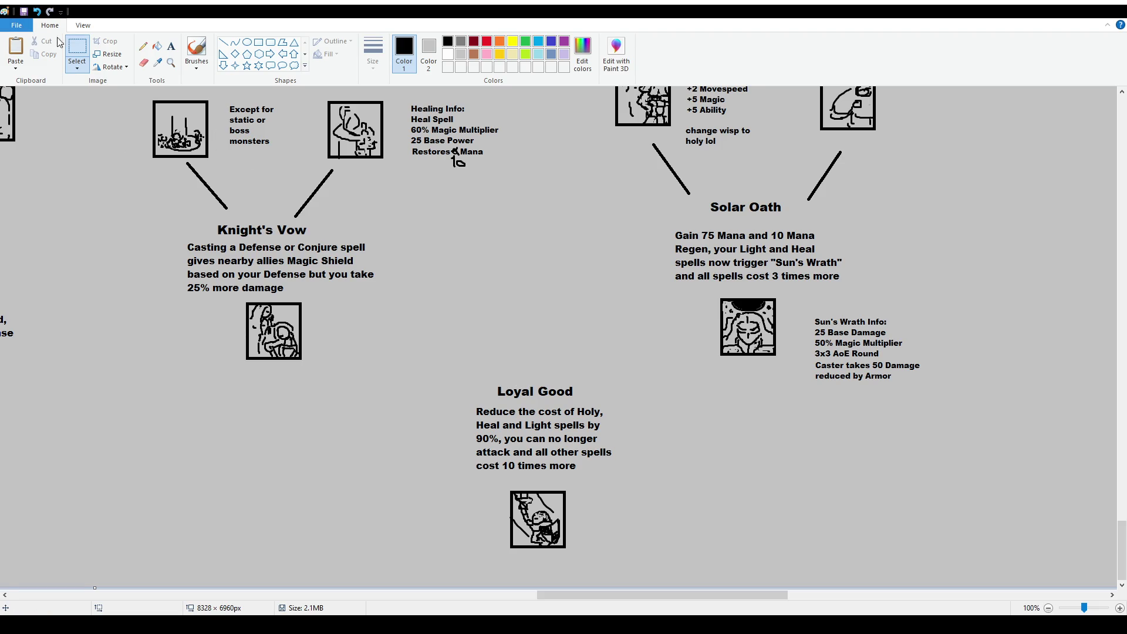
Move the Loyal Good title and description higher
scroll(490, 277, "up", 2)
scroll(490, 278, "down", 2)
mouse_move(462, 346)
left_mouse_down()
mouse_move(609, 399)
mouse_move(572, 349)
left_mouse_up()
left_click_drag(487, 323, 638, 379)
left_click_drag(557, 342, 557, 377)
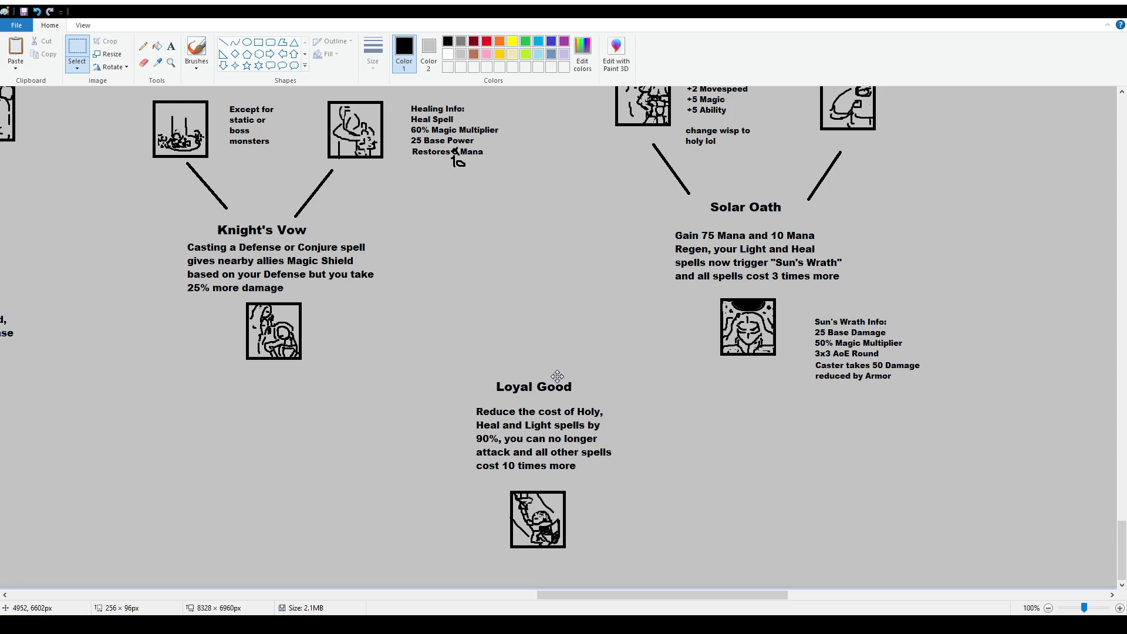
mouse_move(435, 349)
left_mouse_down()
mouse_move(636, 473)
mouse_move(608, 414)
left_mouse_up()
left_click(522, 472)
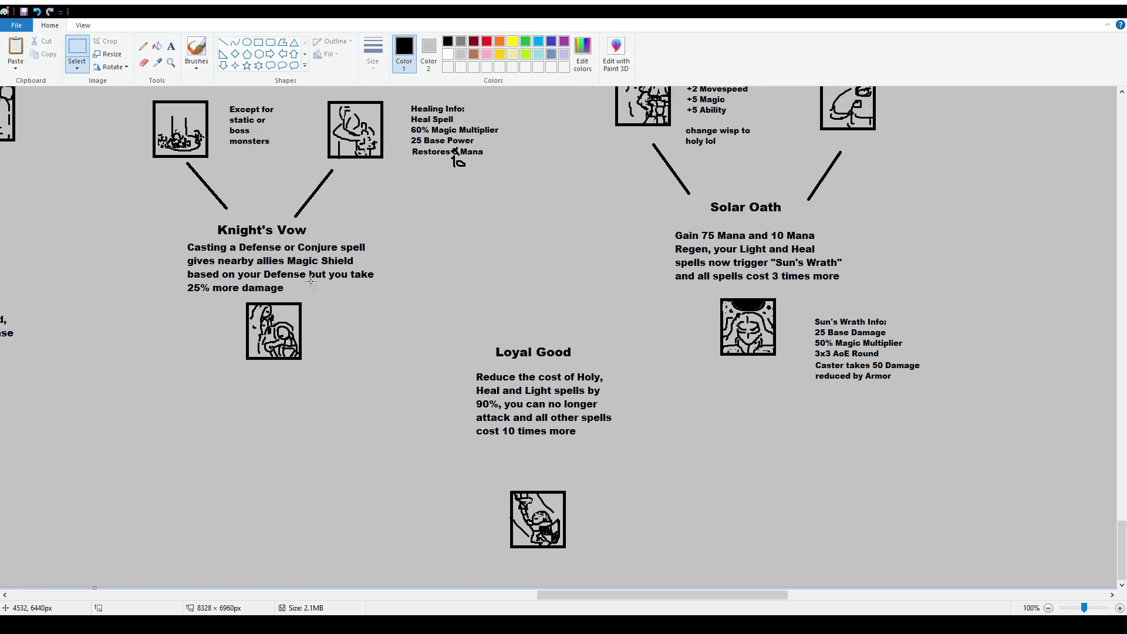
Add '(Requires Knight's Vow and Solar Oath)' below the Loyal Good description
left_click(170, 46)
left_click_drag(492, 453, 599, 475)
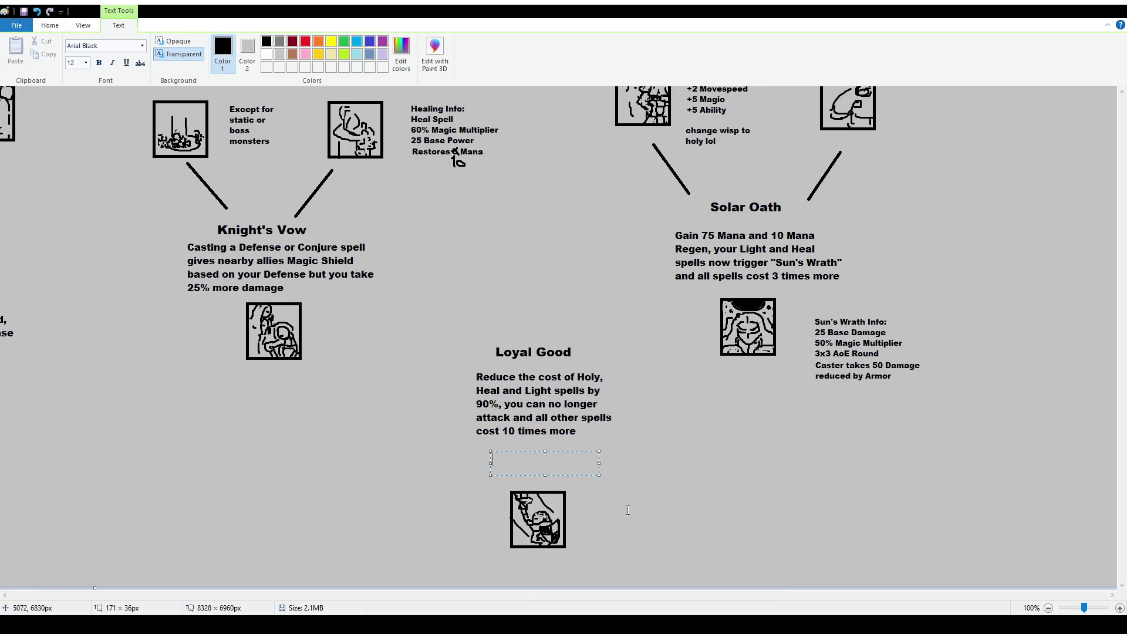
type("(Requi")
type("res Knight's ")
type("Vow and Solar O")
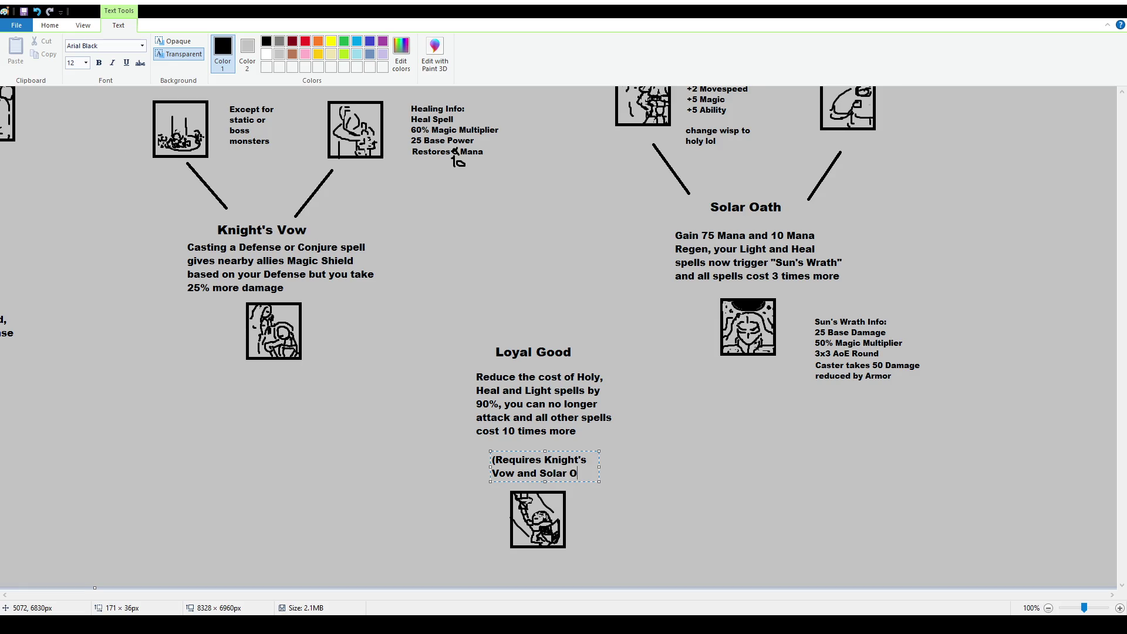
type("ath)")
mouse_move(599, 474)
left_mouse_down()
mouse_move(614, 475)
mouse_move(592, 451)
left_mouse_up()
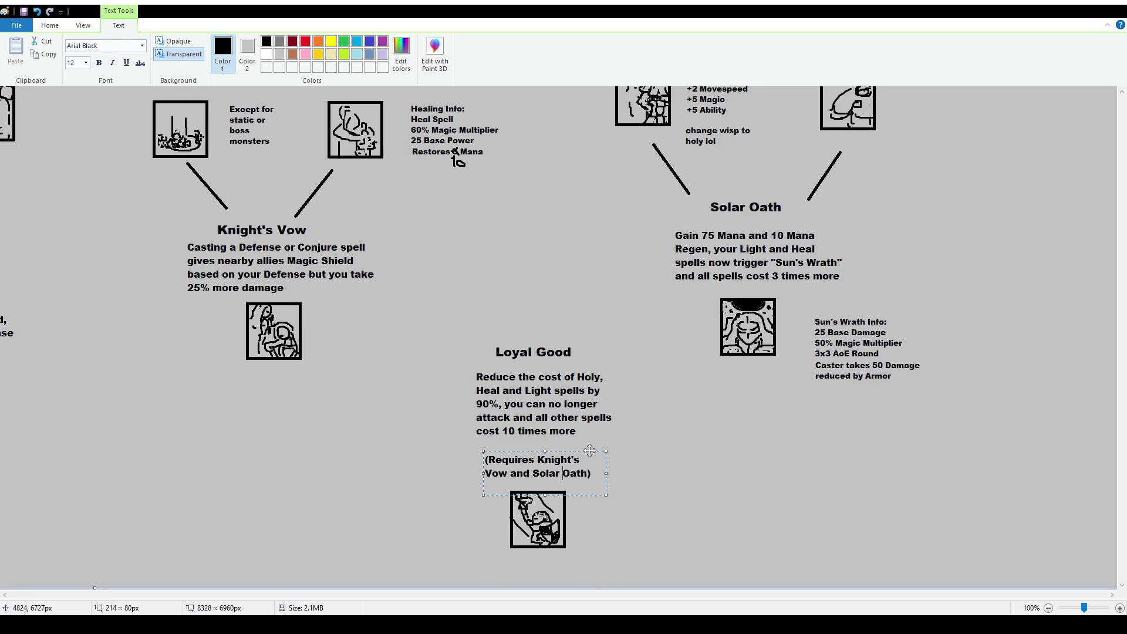
left_click(411, 411)
left_click(258, 42)
scroll(406, 289, "down", 1, "ctrl")
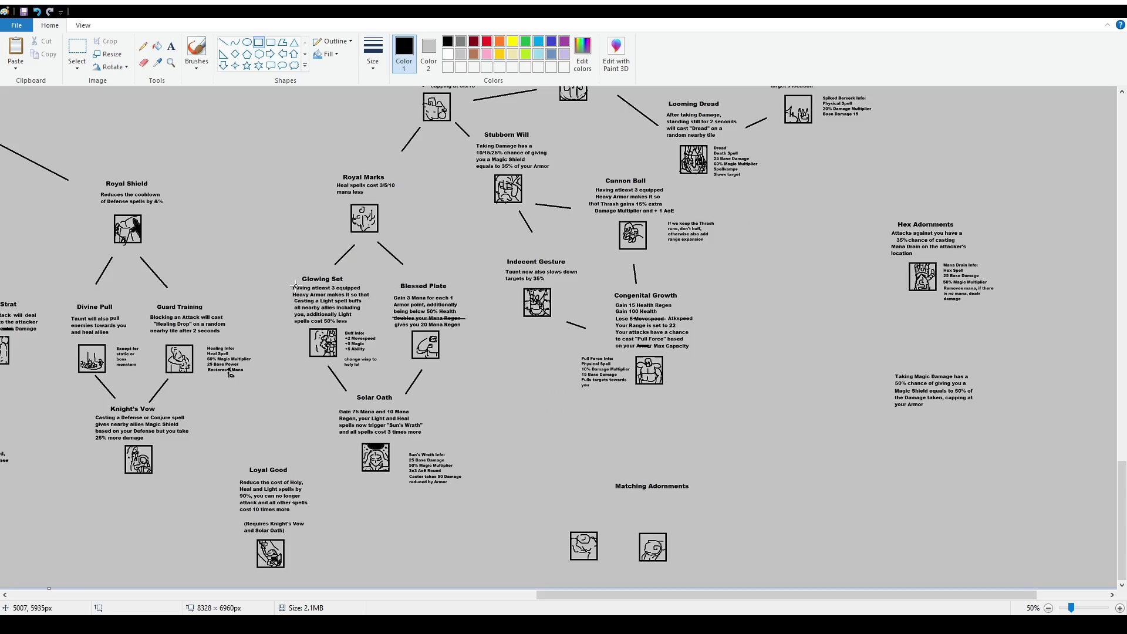
Frame the Loyal Good node with a rectangle and select the existing 'theorical' note
left_click_drag(225, 455, 326, 577)
scroll(326, 578, "left", 15)
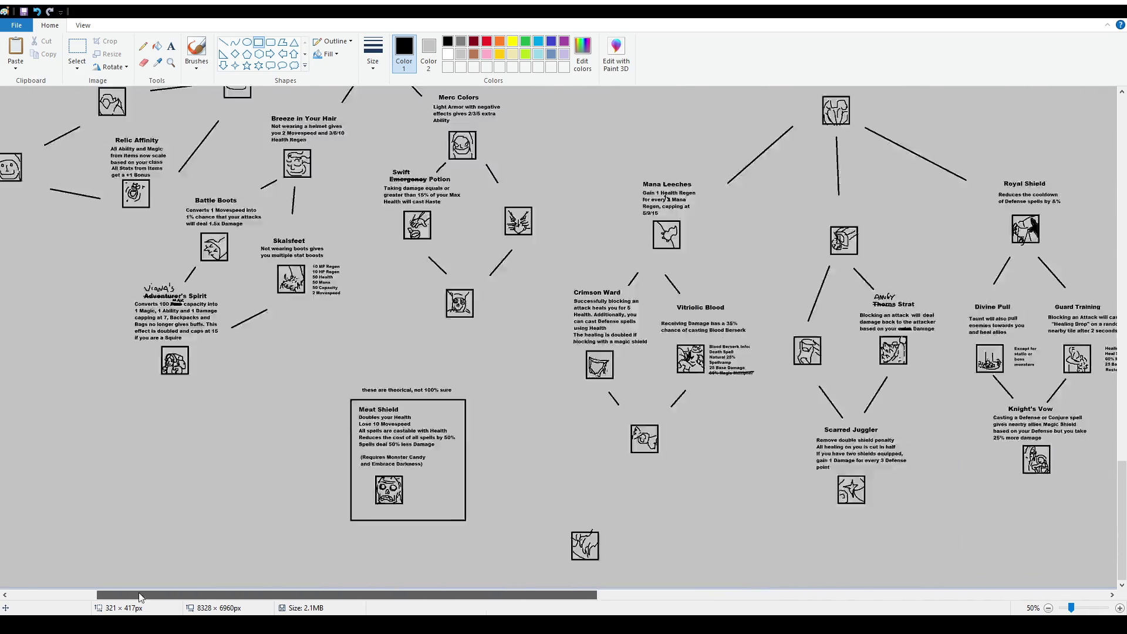
left_click(77, 50)
left_click_drag(493, 382, 578, 400)
Paste a copy of the note and position it just above the Loyal Good box
left_click(590, 463)
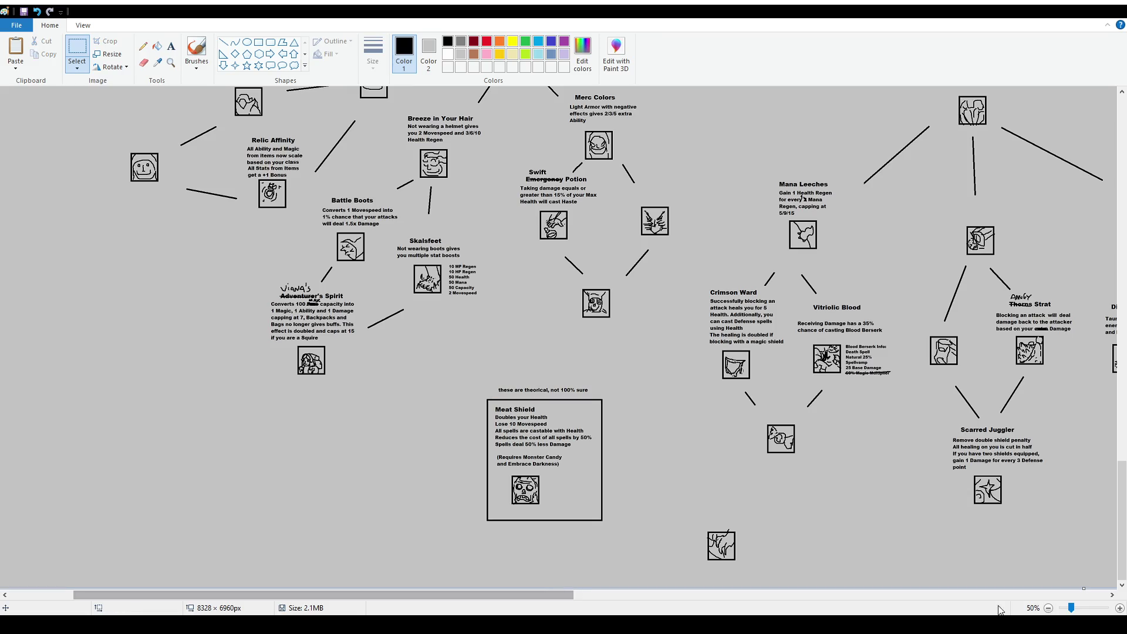
left_click_drag(549, 595, 920, 595)
key("ctrl+v")
mouse_move(74, 92)
left_mouse_down()
mouse_move(504, 461)
mouse_move(499, 441)
left_mouse_up()
left_click_drag(423, 423, 532, 450)
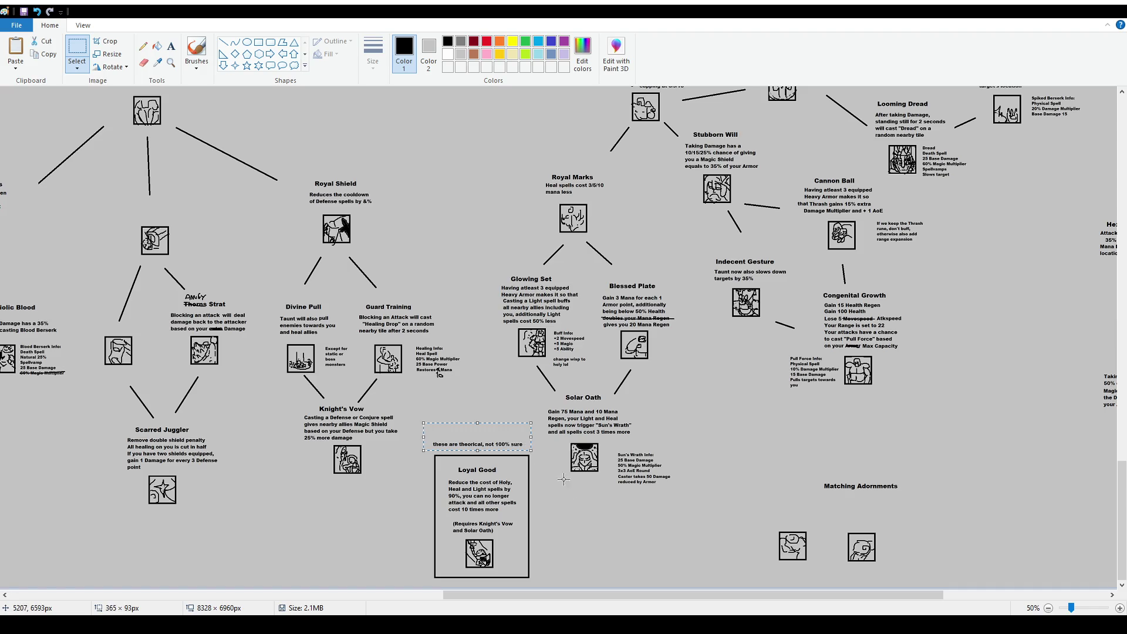
key("Down")
key("Down")
key("Down")
left_click(577, 493)
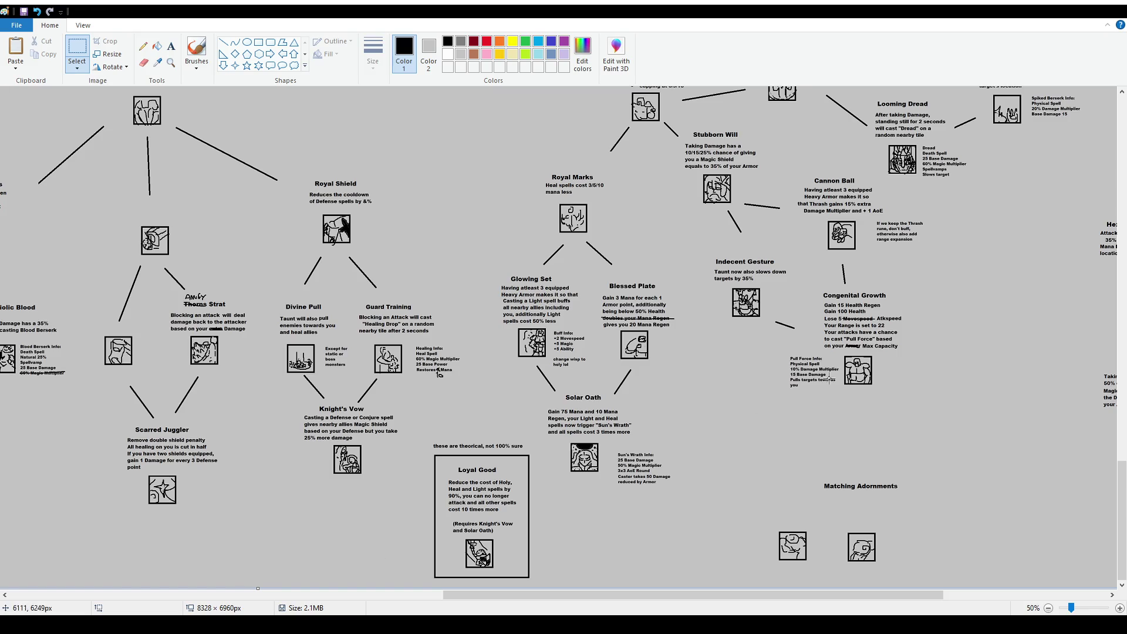
left_click_drag(742, 595, 915, 598)
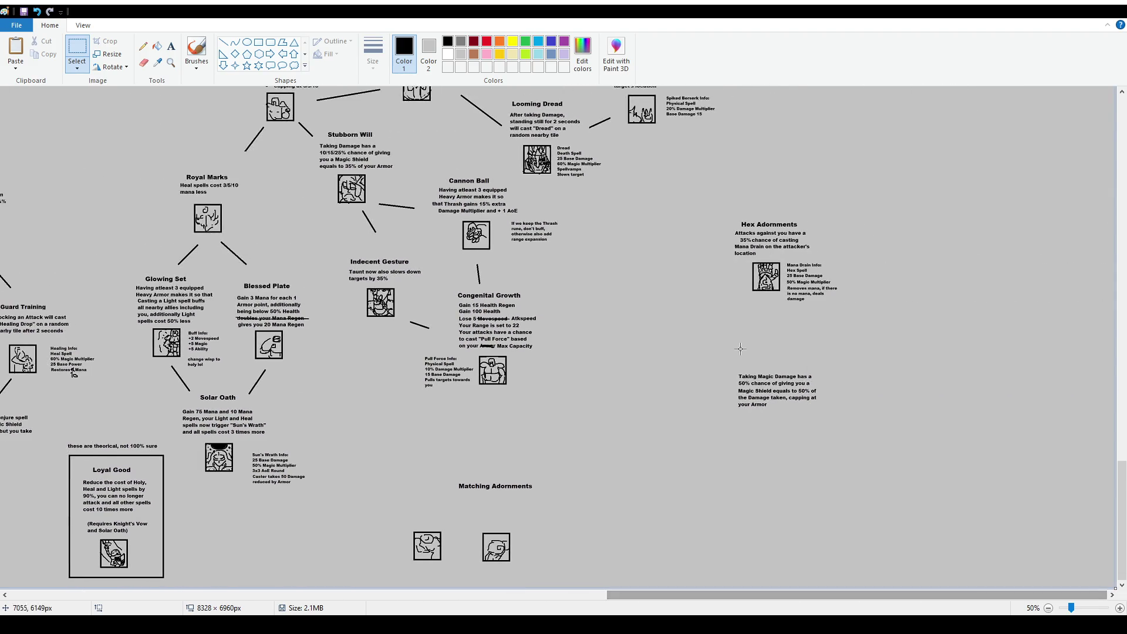
scroll(742, 349, "up", 15)
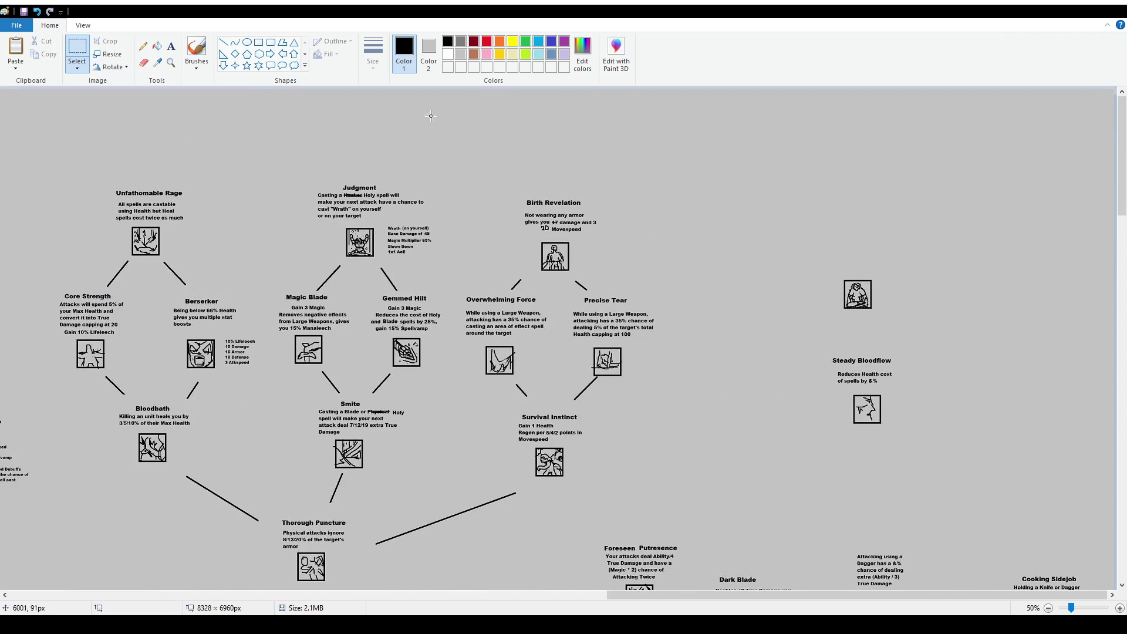
left_click(197, 50)
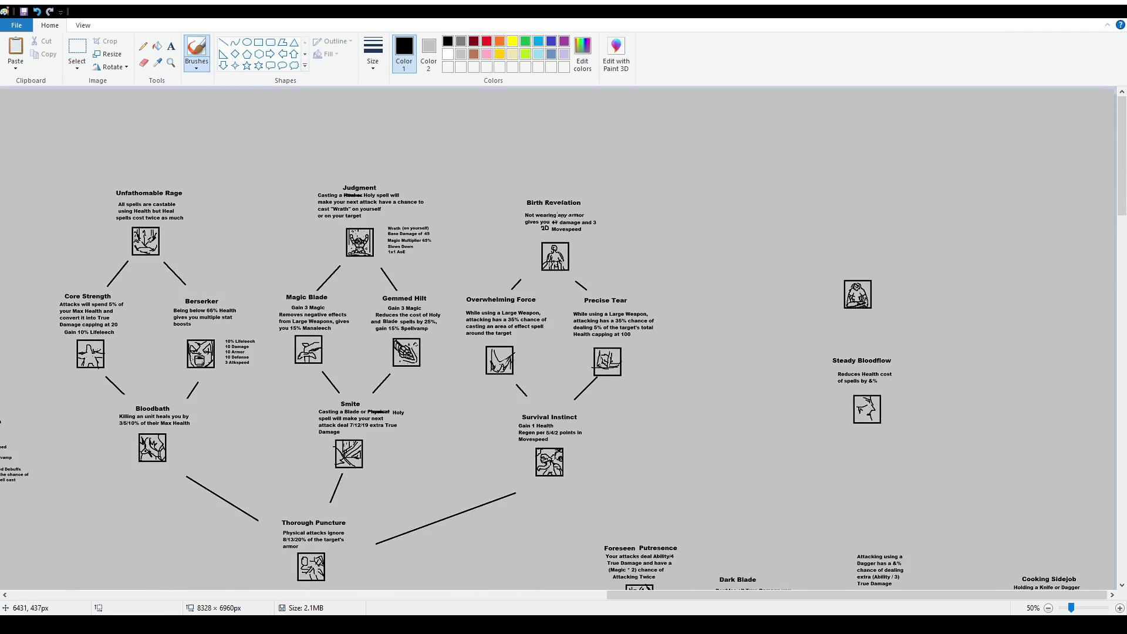
scroll(779, 313, "down", 6)
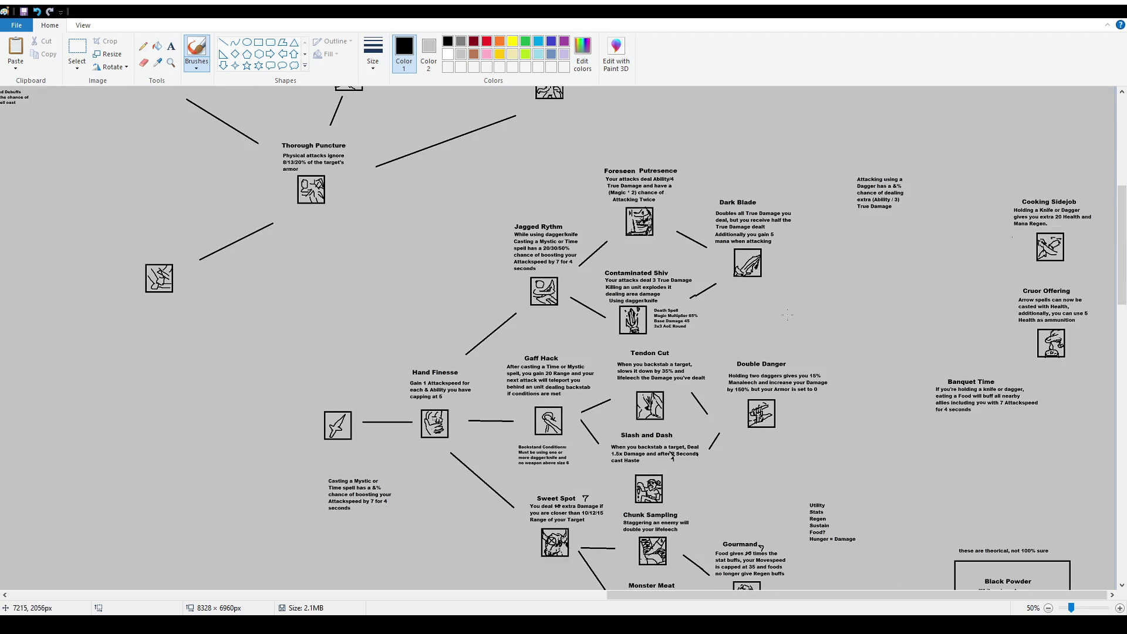
scroll(779, 313, "down", 1)
scroll(689, 353, "down", 3)
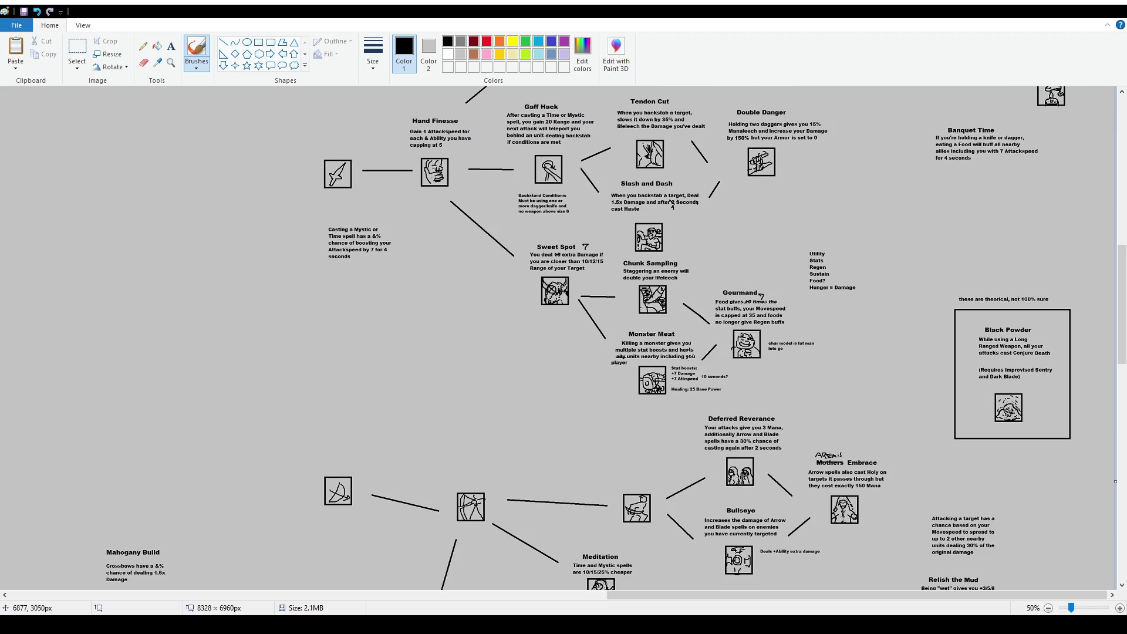
scroll(757, 301, "down", 6)
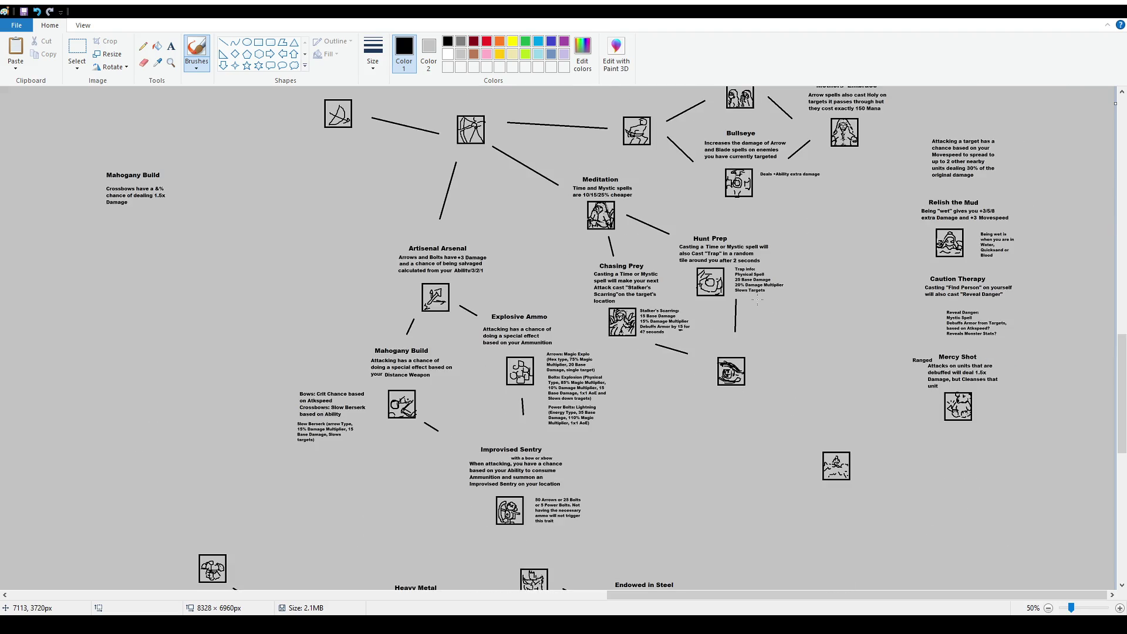
scroll(757, 301, "up", 14)
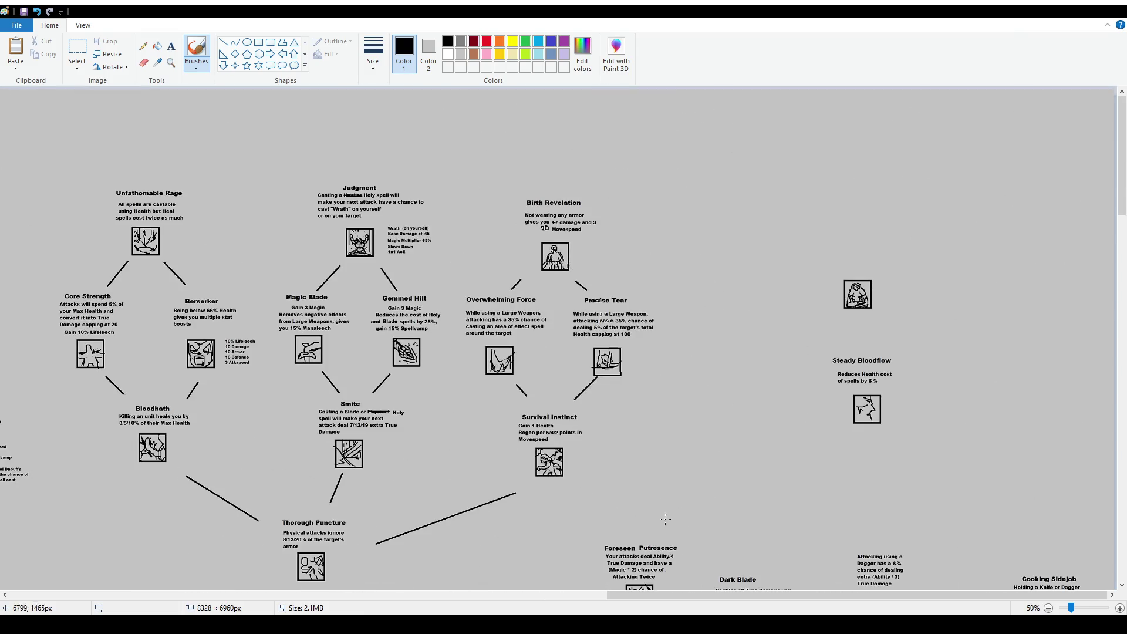
left_click_drag(767, 595, 363, 583)
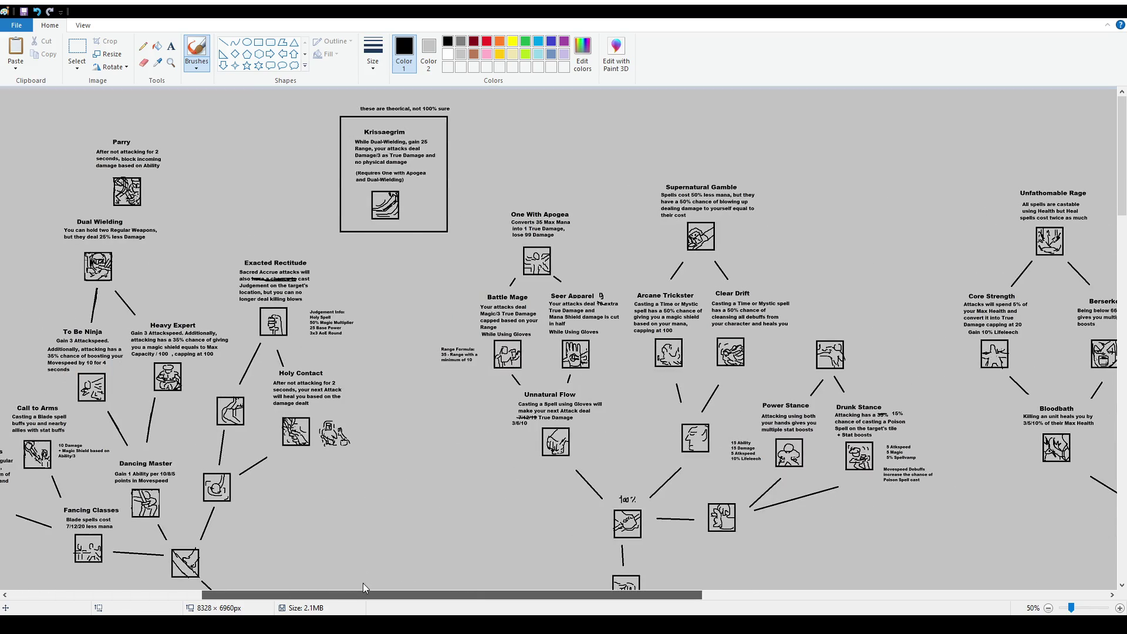
mouse_move(363, 583)
left_mouse_down()
mouse_move(439, 591)
mouse_move(349, 594)
mouse_move(839, 596)
left_mouse_up()
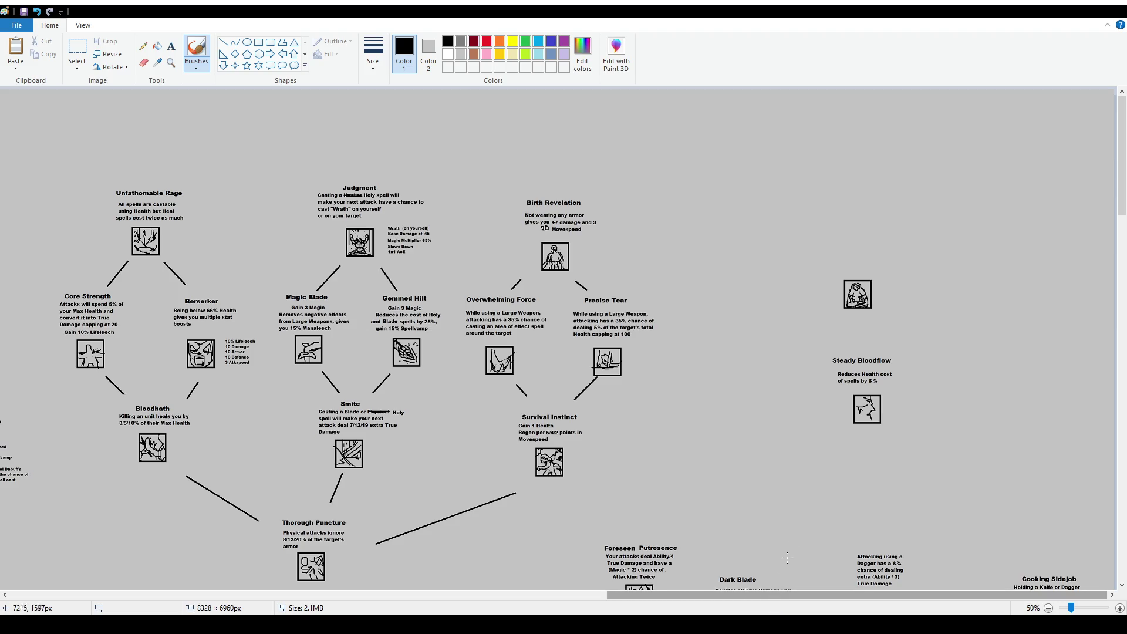
scroll(810, 410, "down", 10)
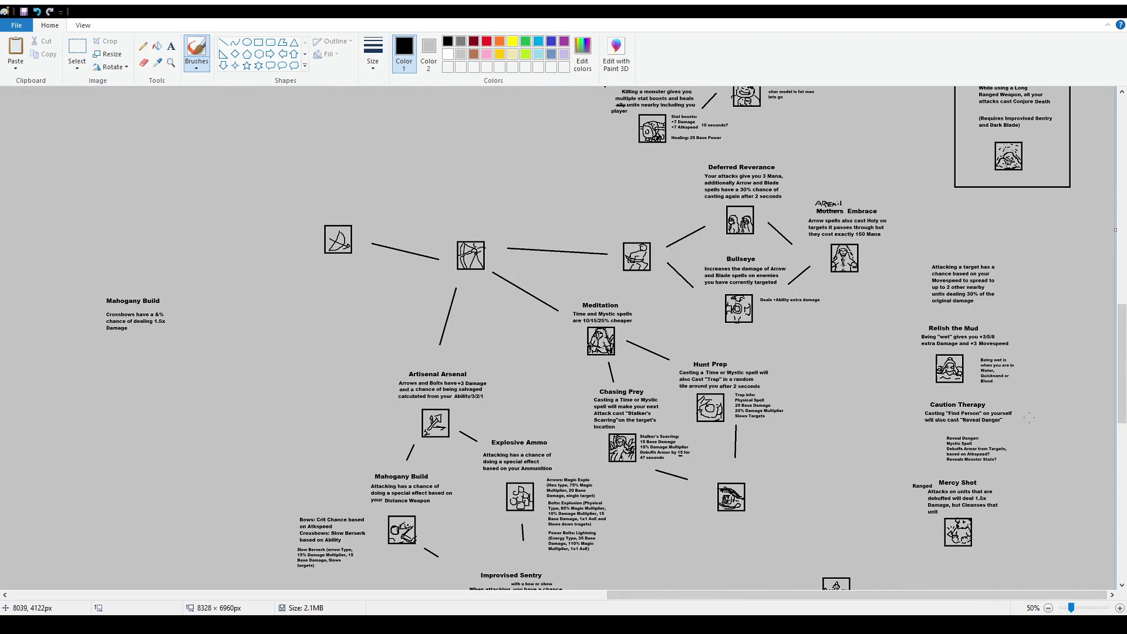
scroll(1028, 426, "down", 7)
scroll(1028, 426, "down", 2)
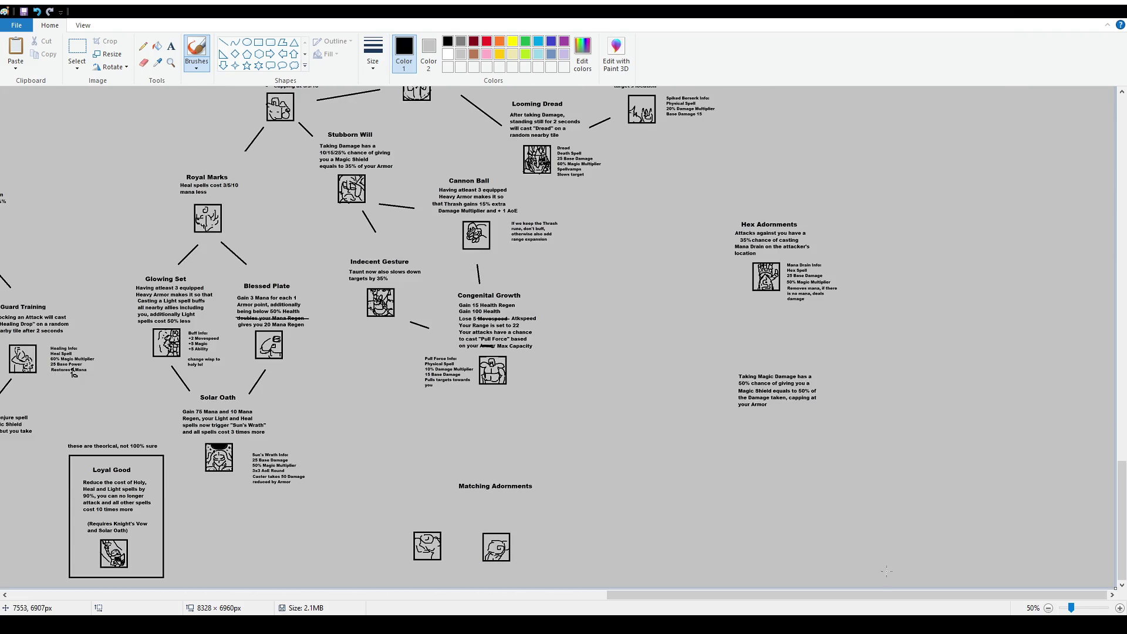
mouse_move(885, 595)
left_mouse_down()
mouse_move(720, 595)
mouse_move(675, 610)
left_mouse_up()
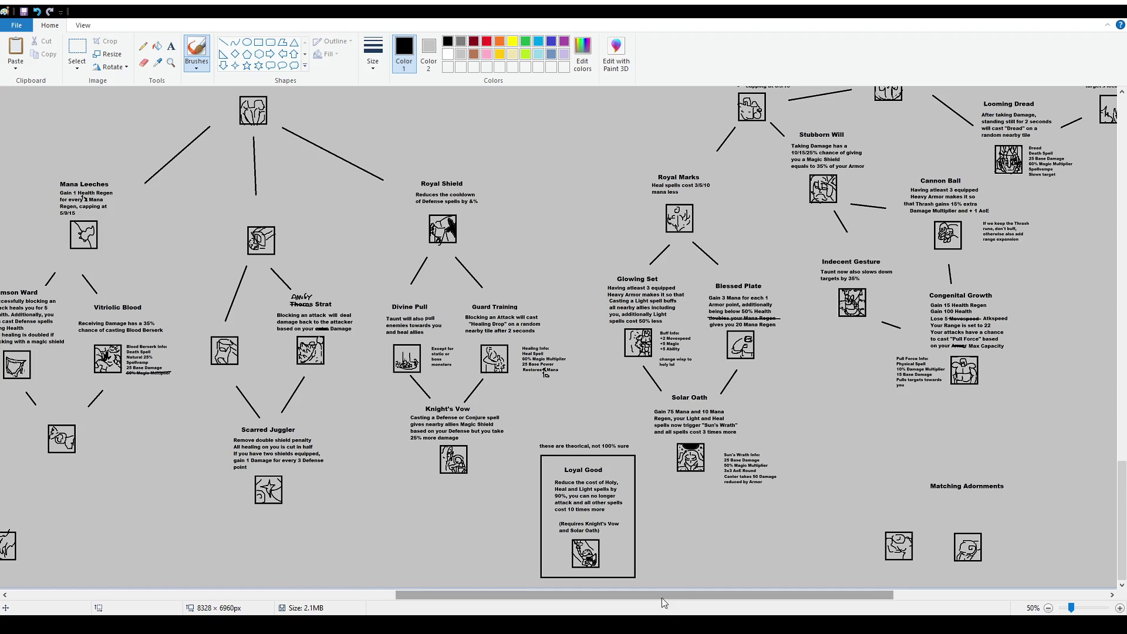
left_click_drag(674, 598, 328, 603)
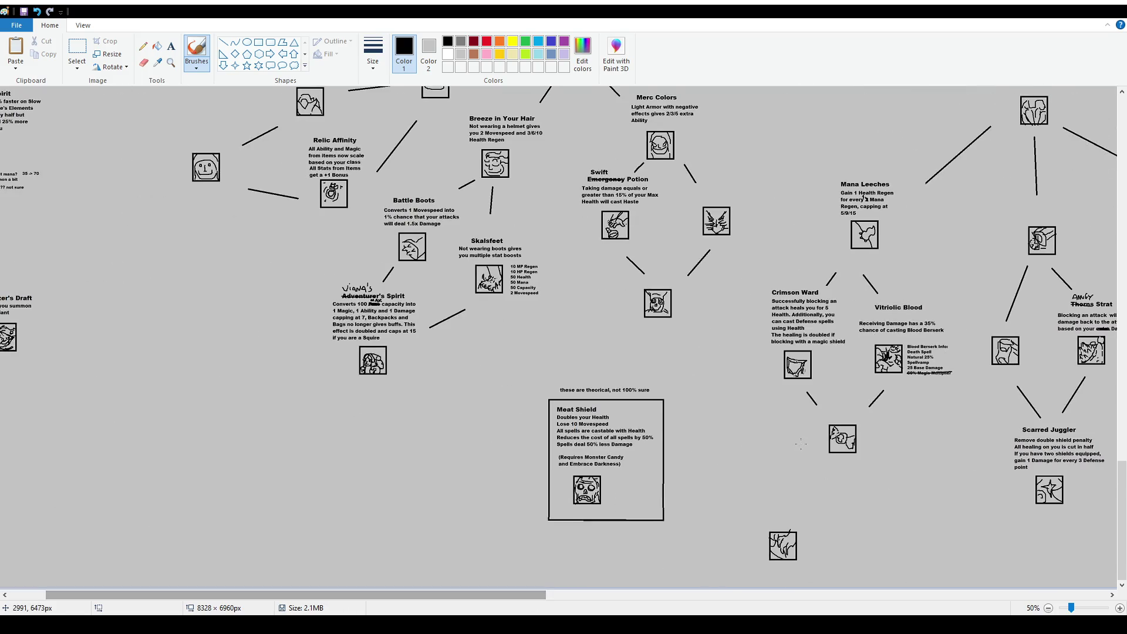
scroll(802, 444, "up", 5)
scroll(812, 458, "up", 20)
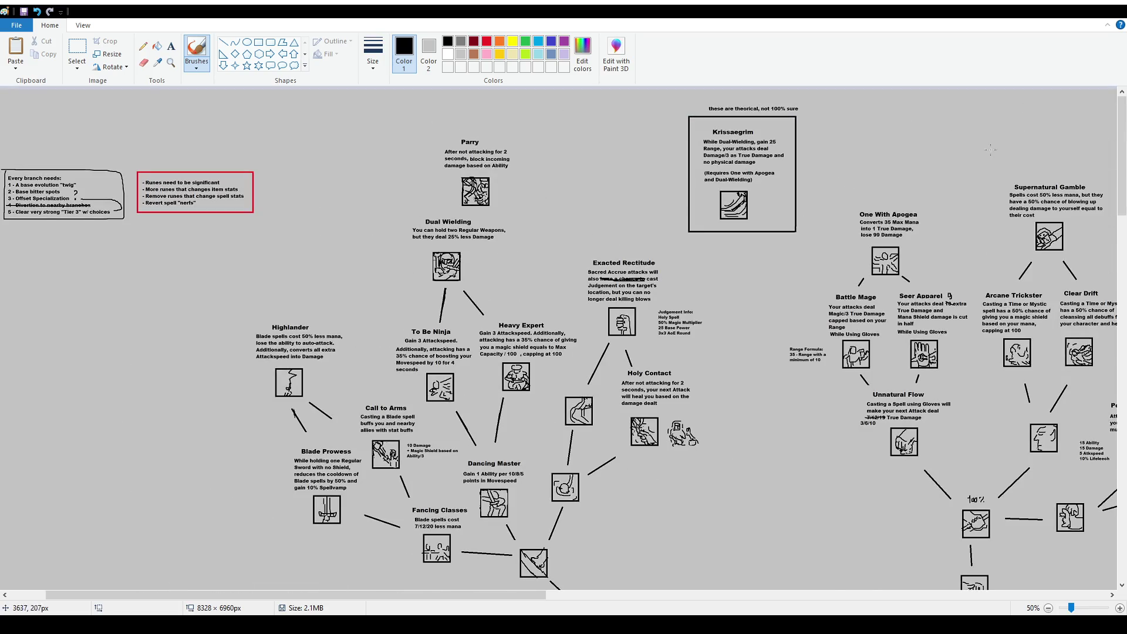
Select the Krissaegrim description text, then just its 'Damage/3' portion
scroll(821, 194, "up", 1)
left_click_drag(171, 595, 440, 595)
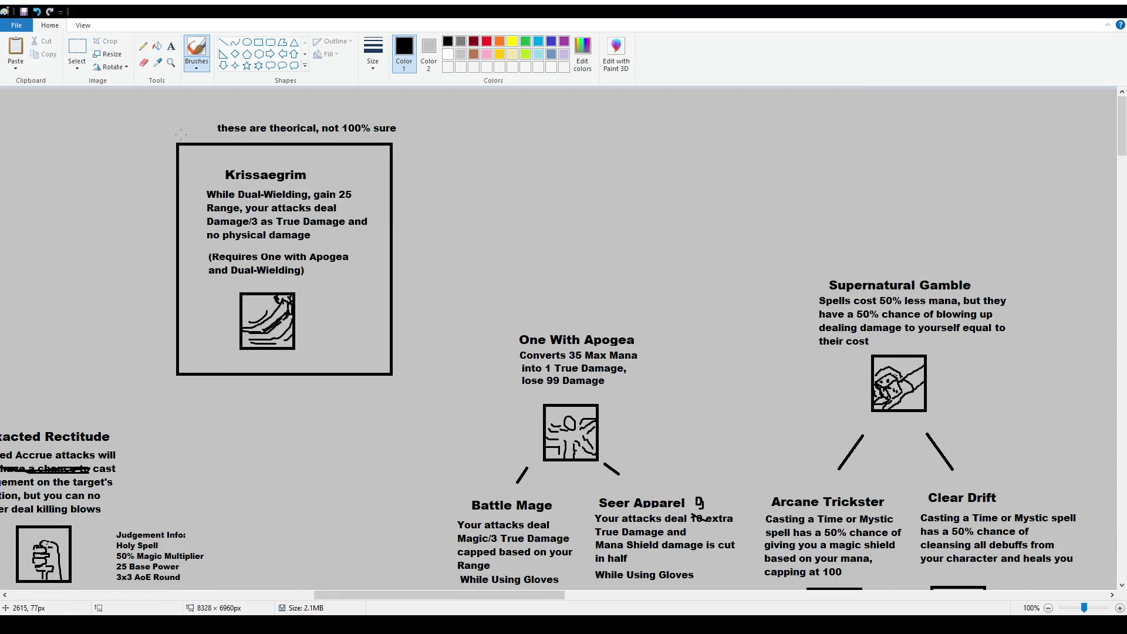
left_click(77, 49)
mouse_move(198, 172)
left_mouse_down()
mouse_move(270, 248)
mouse_move(366, 293)
left_mouse_up()
left_click(366, 294)
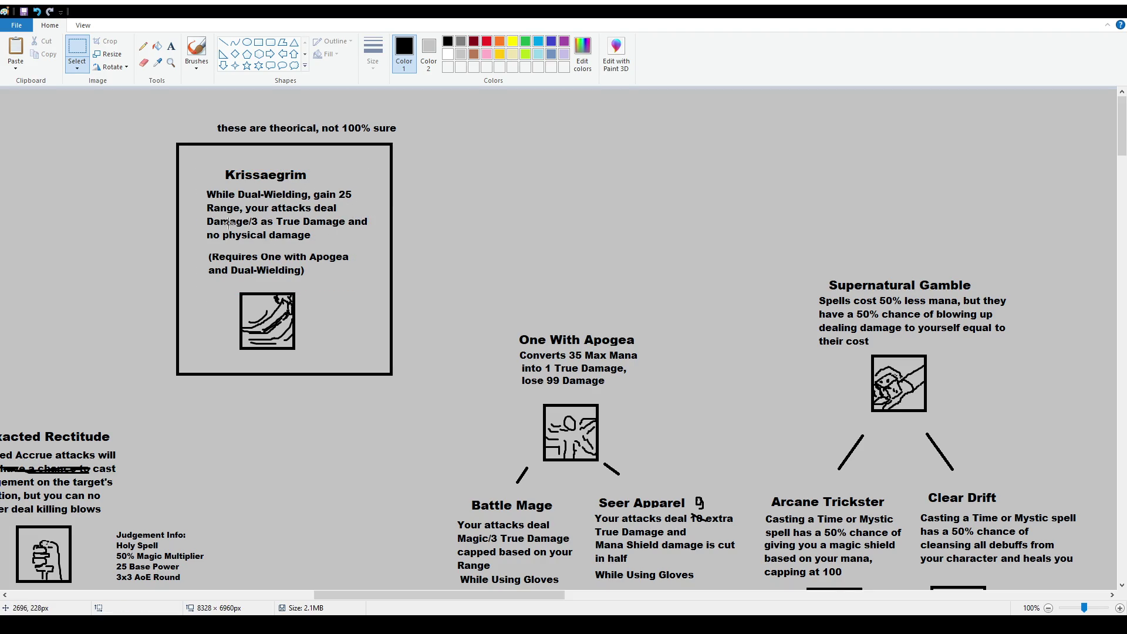
left_click_drag(204, 216, 261, 229)
scroll(421, 278, "down", 1, "ctrl")
scroll(567, 304, "down", 5)
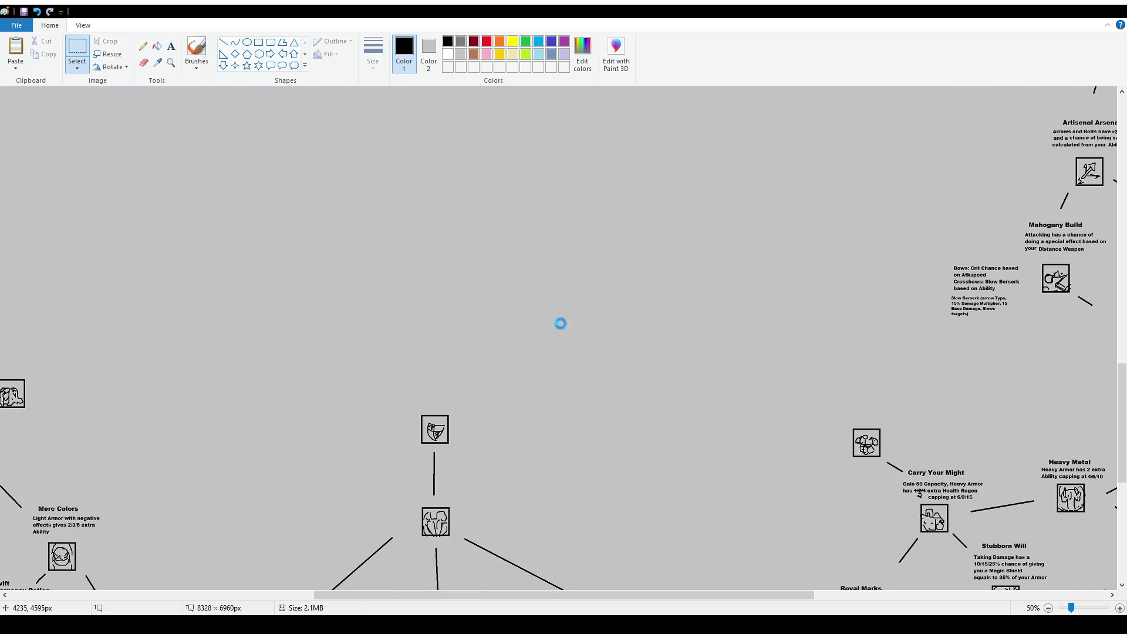
Zoom out to the whole chart, then back in to 100% on the Friend of Apogea box
scroll(559, 318, "down", 1, "ctrl")
scroll(613, 360, "up", 5)
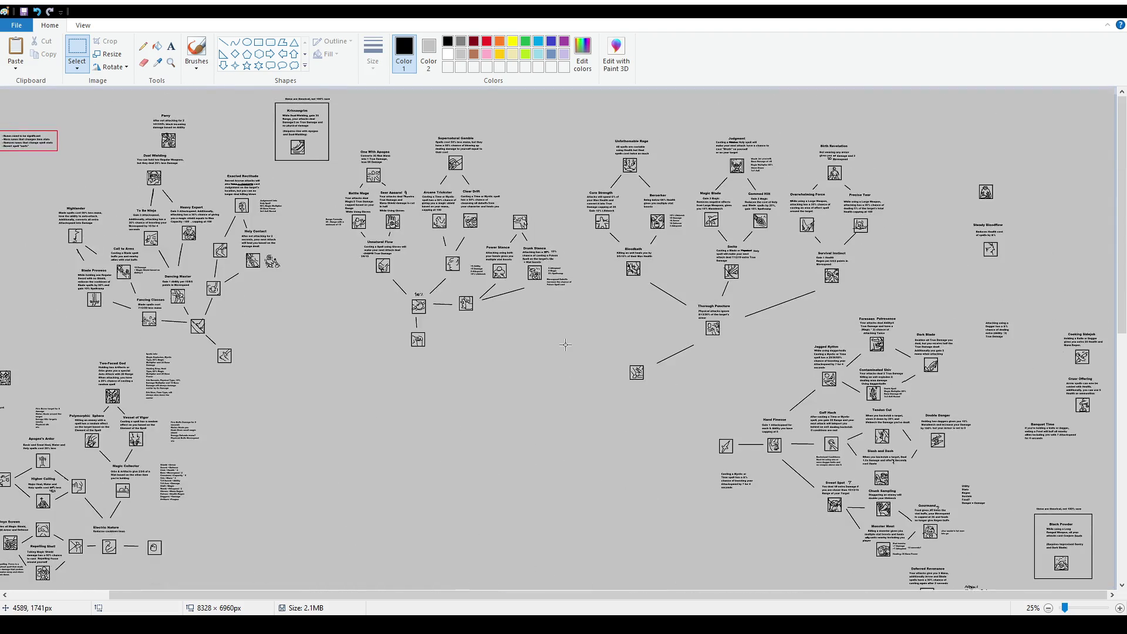
scroll(505, 364, "down", 1, "ctrl")
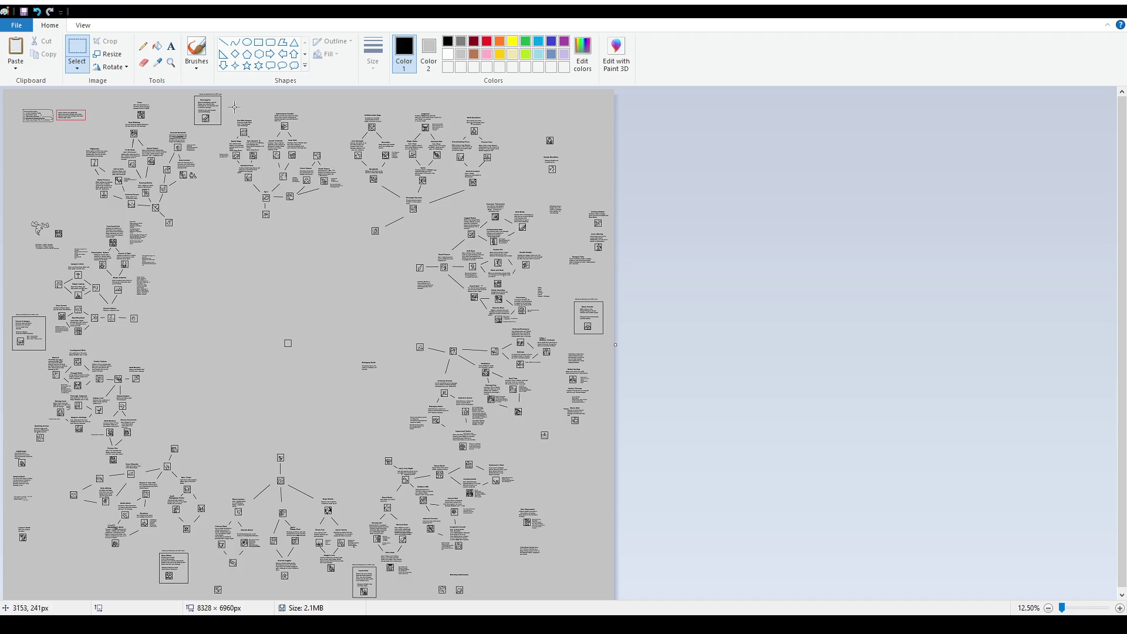
scroll(113, 427, "up", 2)
scroll(112, 427, "up", 1)
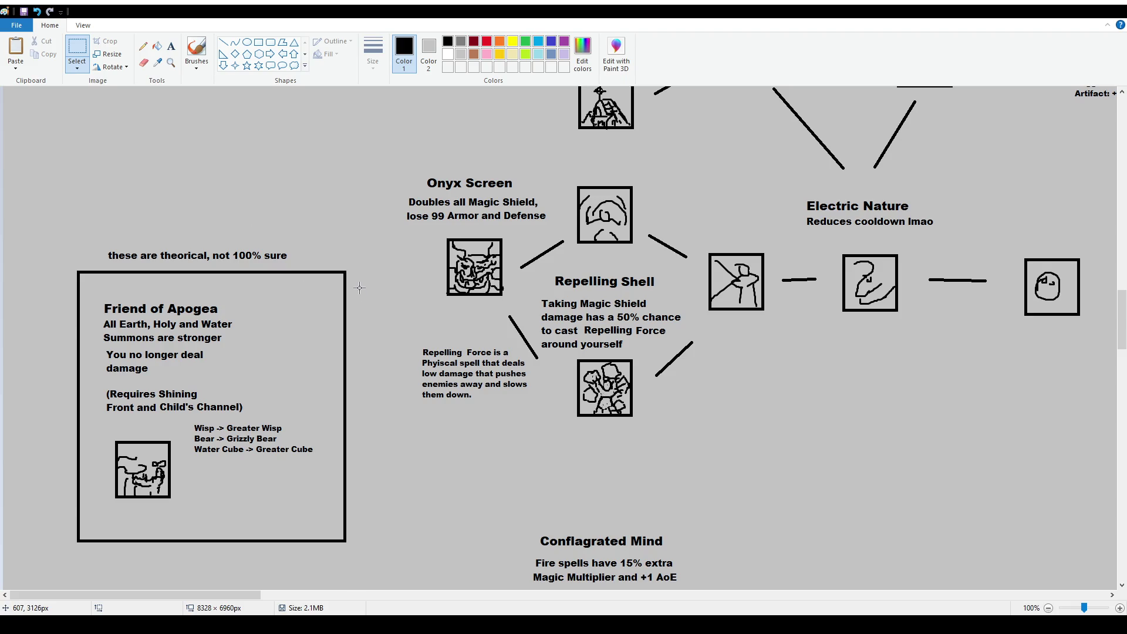
scroll(360, 288, "down", 1)
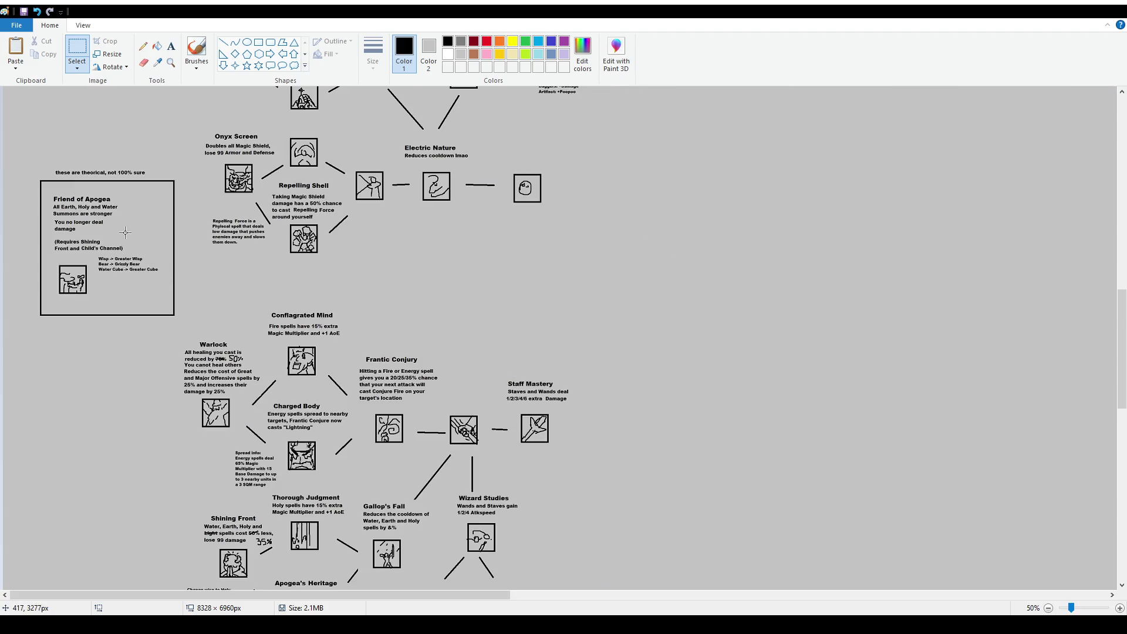
scroll(125, 235, "up", 2)
scroll(143, 388, "up", 2)
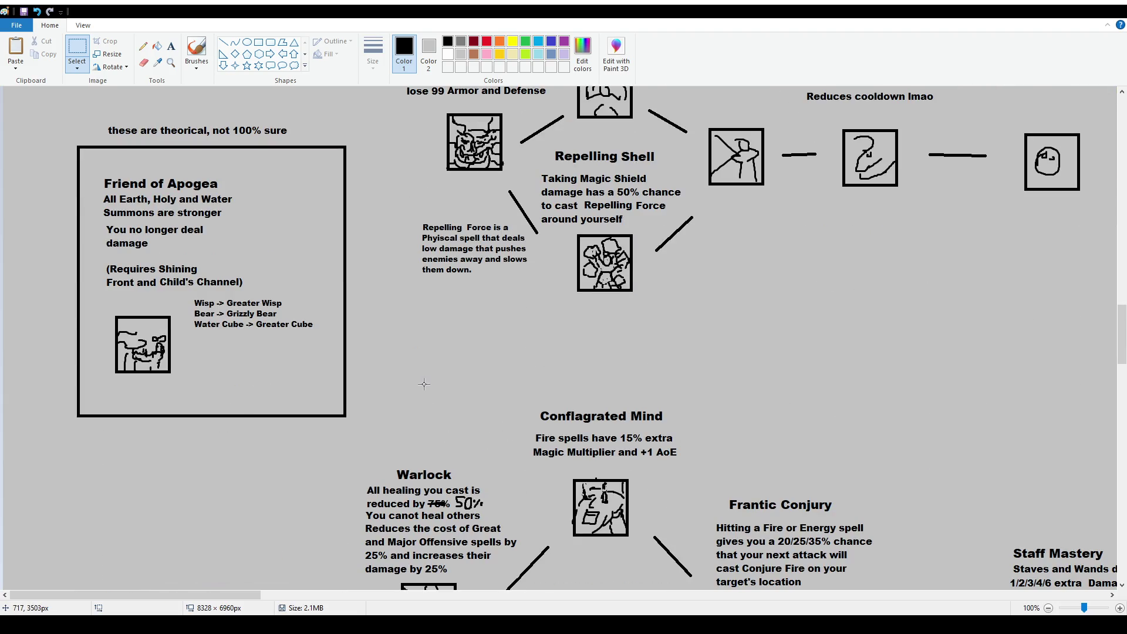
scroll(387, 361, "down", 6)
scroll(382, 373, "down", 4)
scroll(382, 369, "down", 2)
scroll(372, 352, "down", 2)
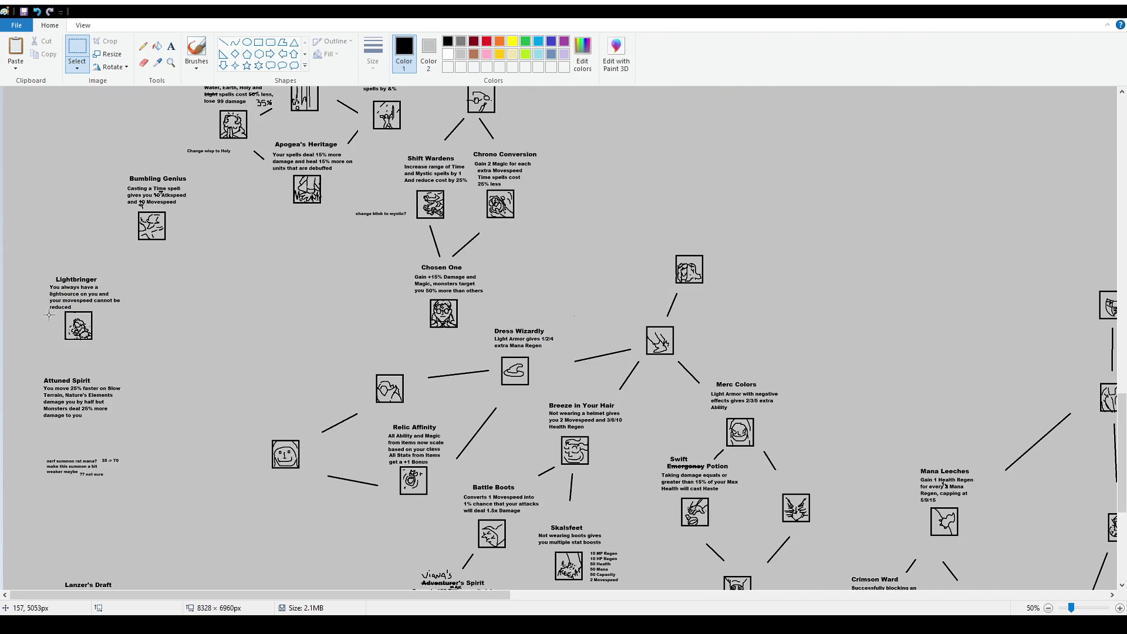
scroll(506, 372, "down", 5)
mouse_move(462, 598)
left_mouse_down()
mouse_move(840, 600)
mouse_move(708, 601)
left_mouse_up()
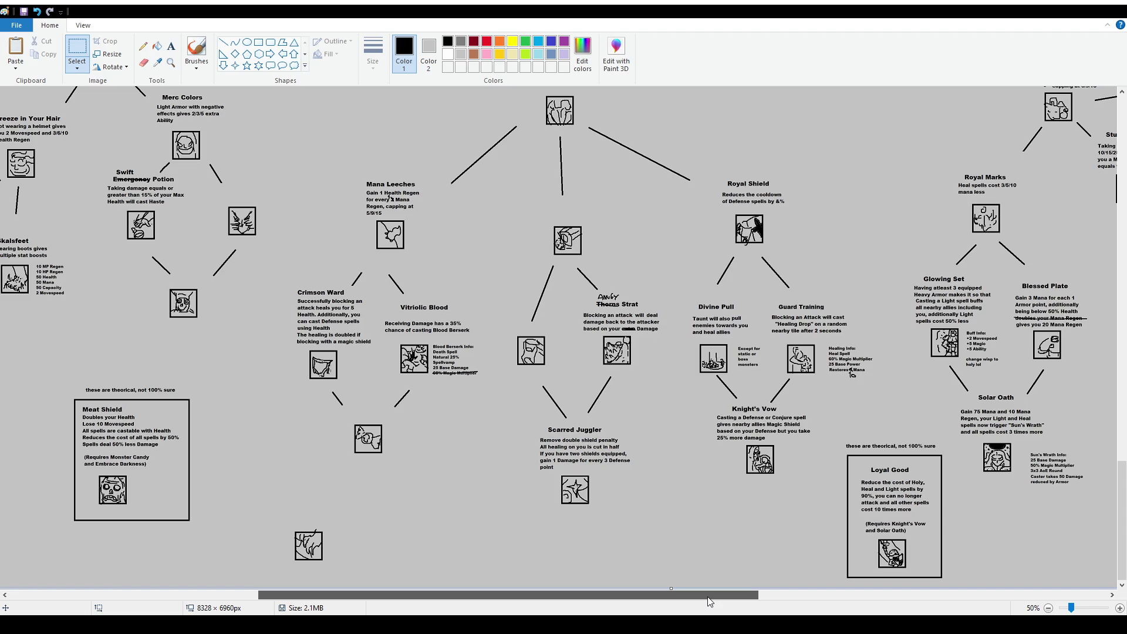
left_click_drag(709, 602, 984, 601)
scroll(870, 430, "up", 5)
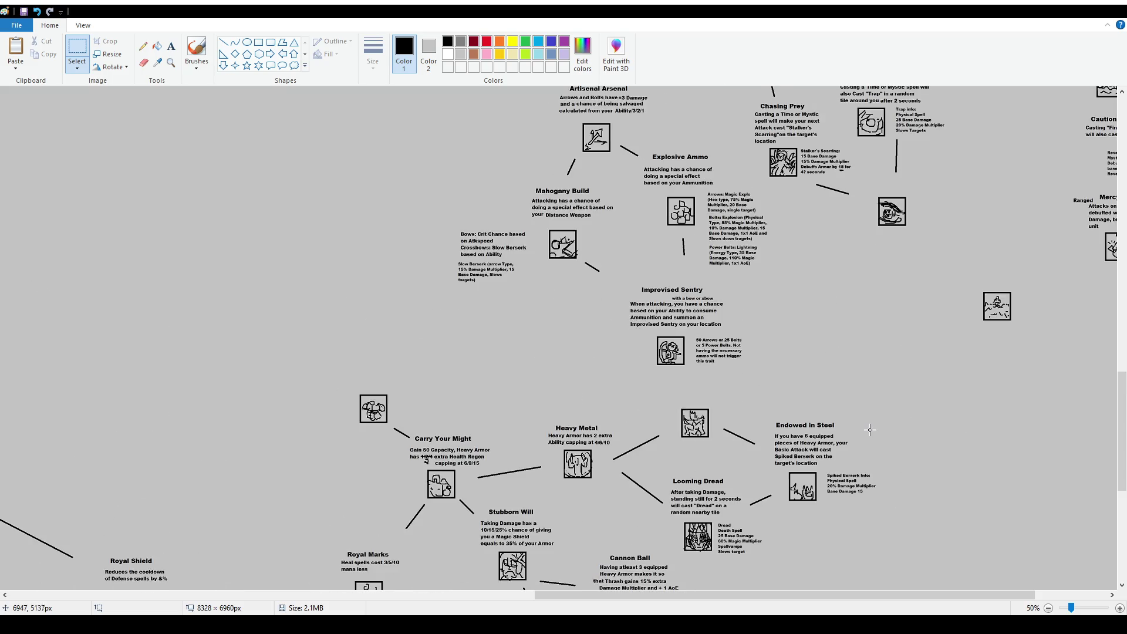
Pan around the skill tree to bring the Bumbling Genius node into view
scroll(872, 426, "up", 5)
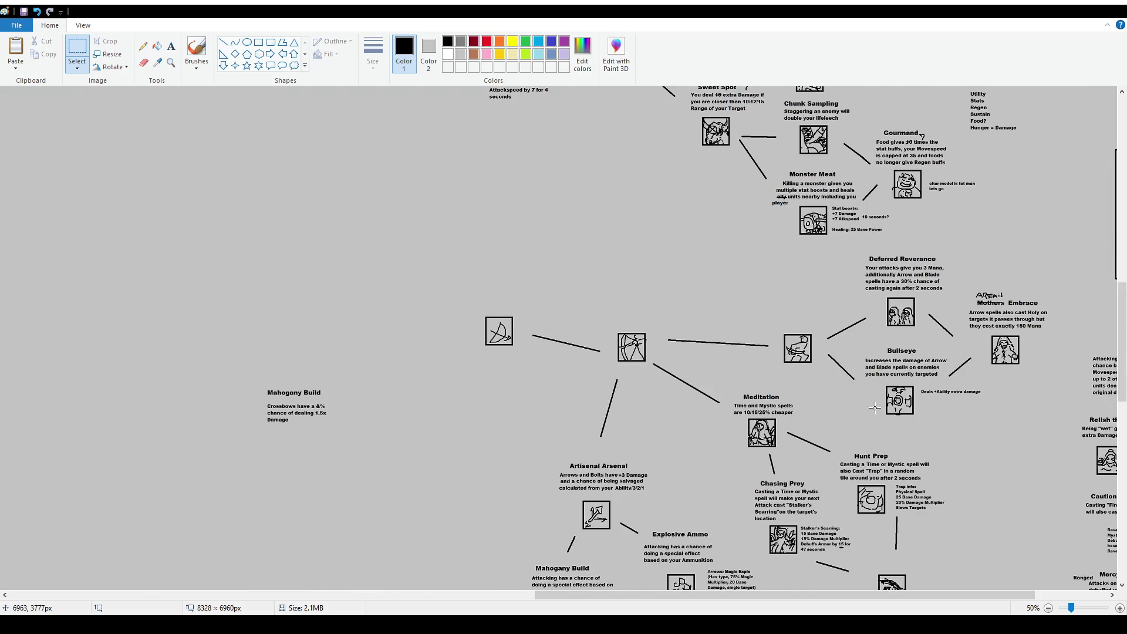
scroll(875, 408, "down", 2)
scroll(735, 575, "up", 2)
scroll(735, 575, "up", 2)
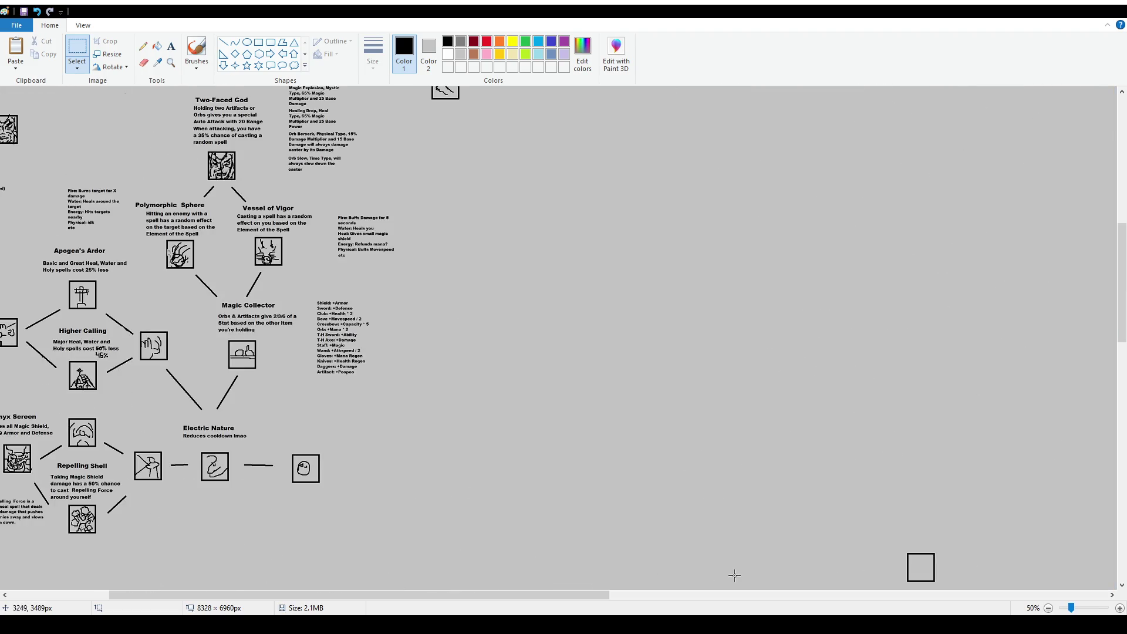
left_click(669, 598)
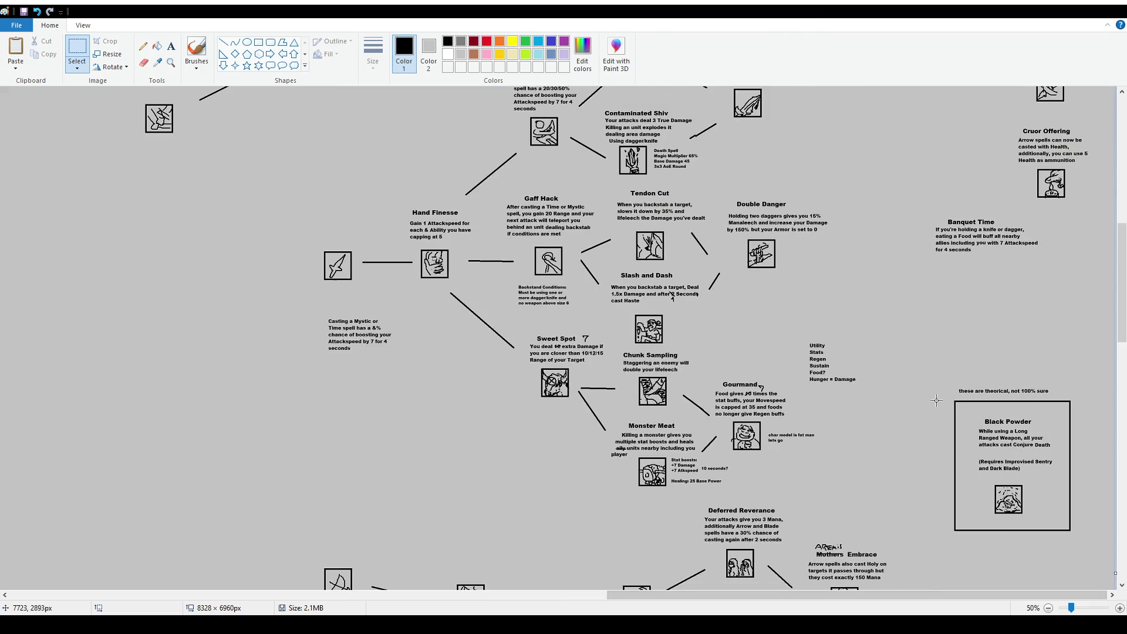
scroll(901, 411, "down", 2)
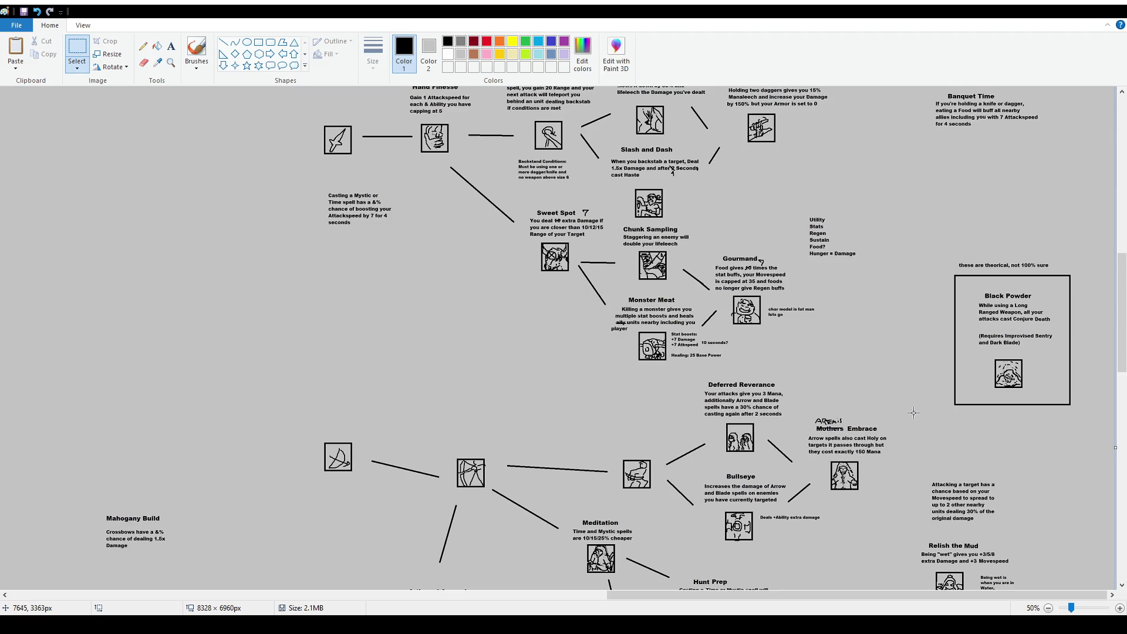
scroll(917, 415, "down", 10)
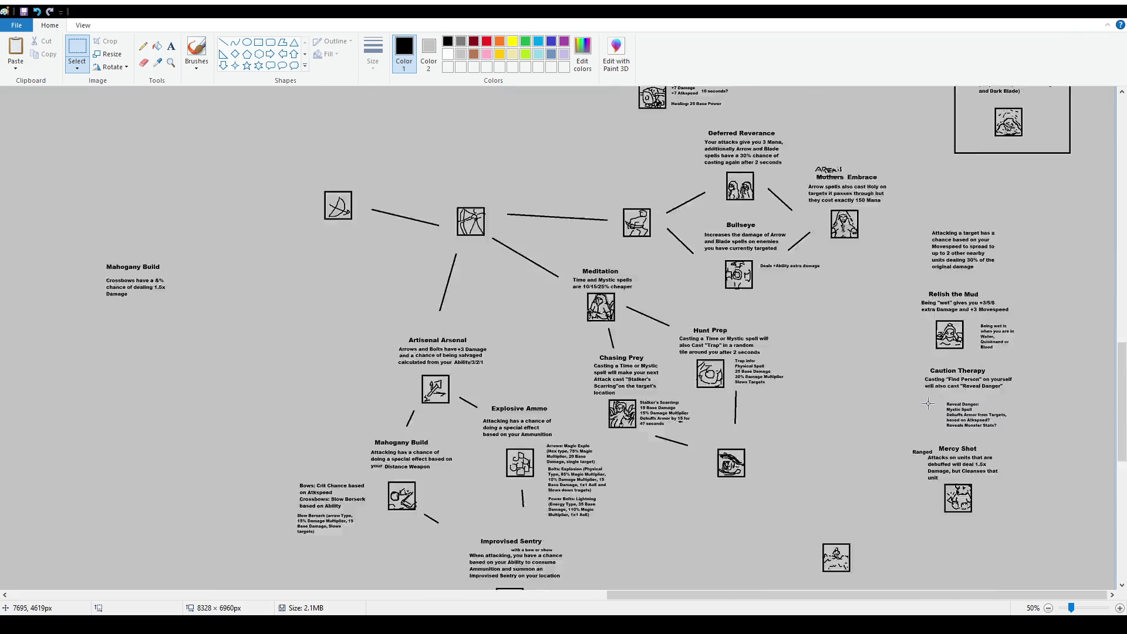
scroll(559, 502, "down", 2)
scroll(559, 503, "up", 14)
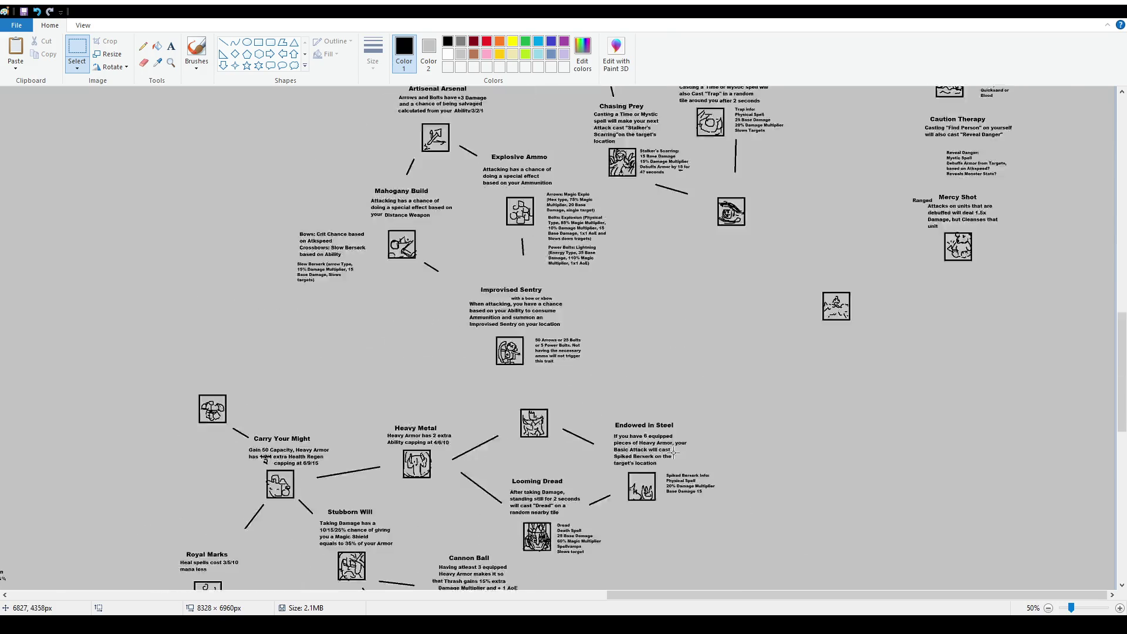
scroll(859, 342, "down", 1, "ctrl")
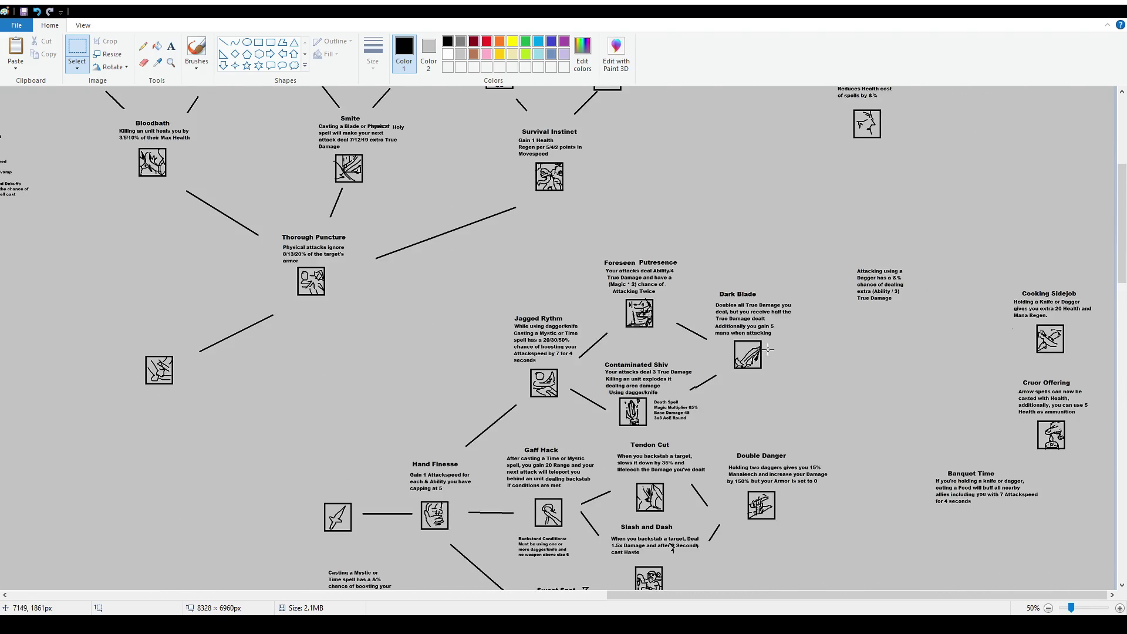
scroll(788, 363, "down", 1, "ctrl")
scroll(788, 364, "up", 3)
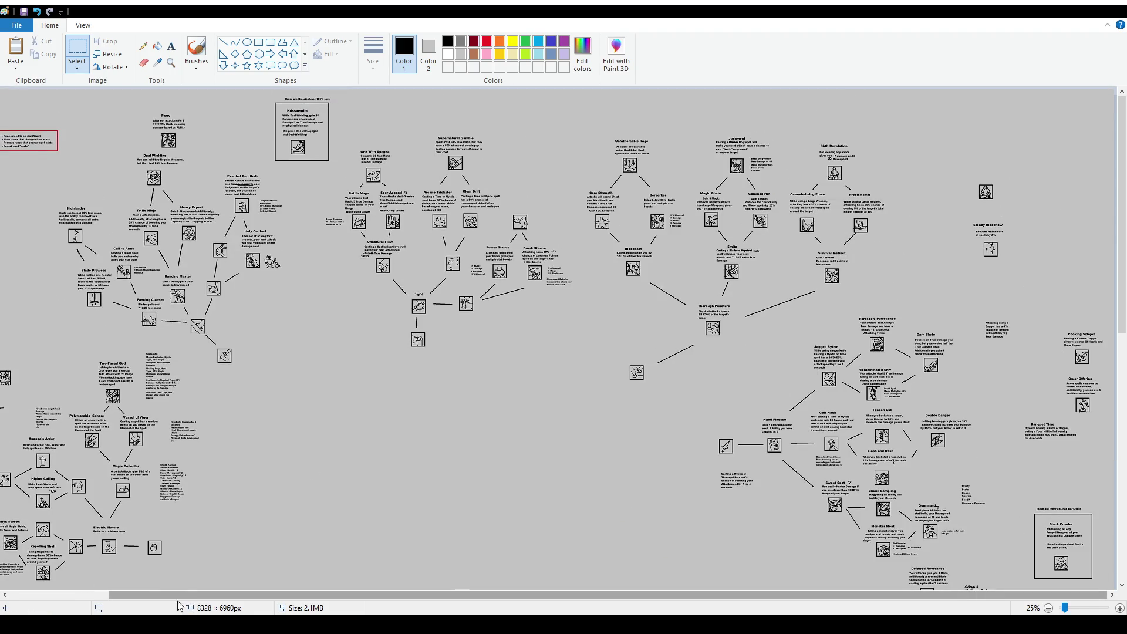
left_click_drag(111, 594, 9, 594)
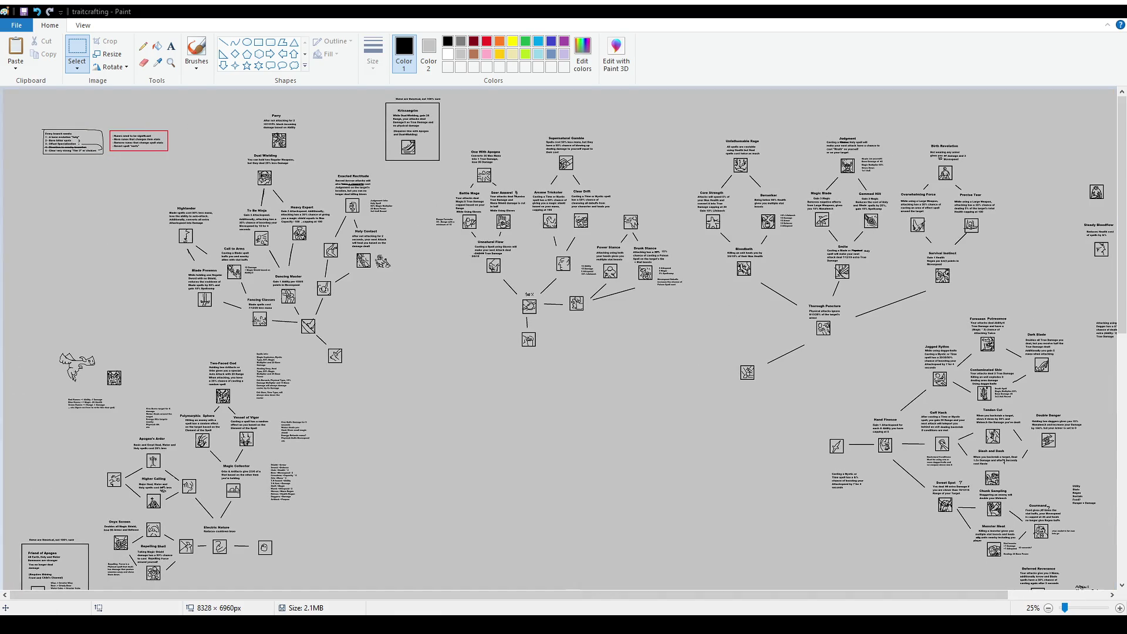
scroll(381, 199, "up", 1)
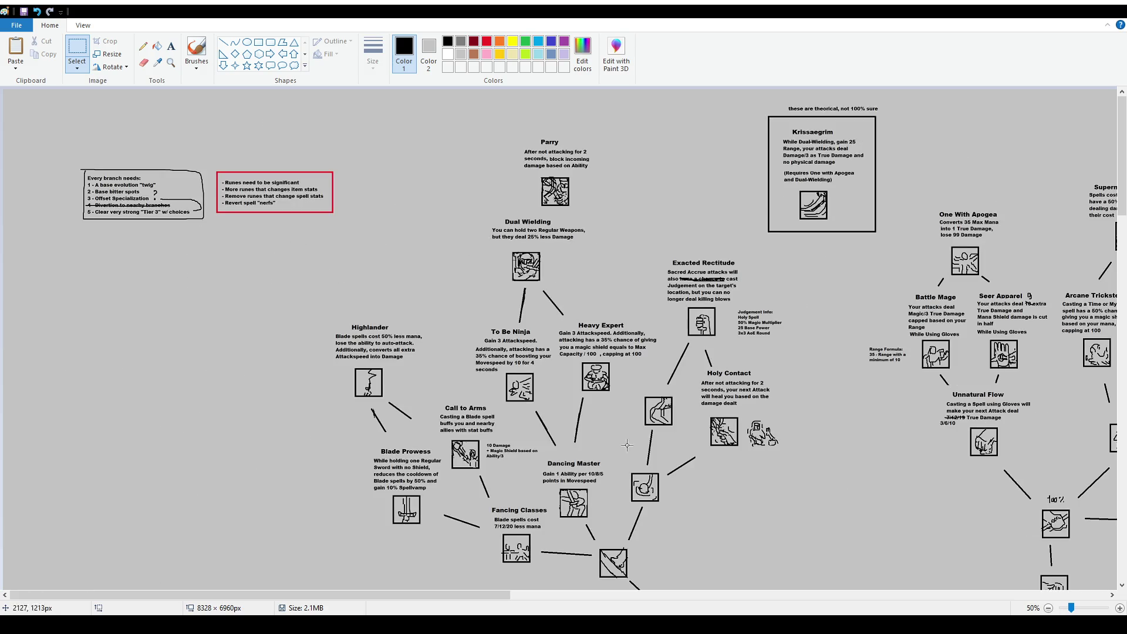
mouse_move(502, 594)
left_mouse_down()
mouse_move(867, 595)
mouse_move(947, 612)
left_mouse_up()
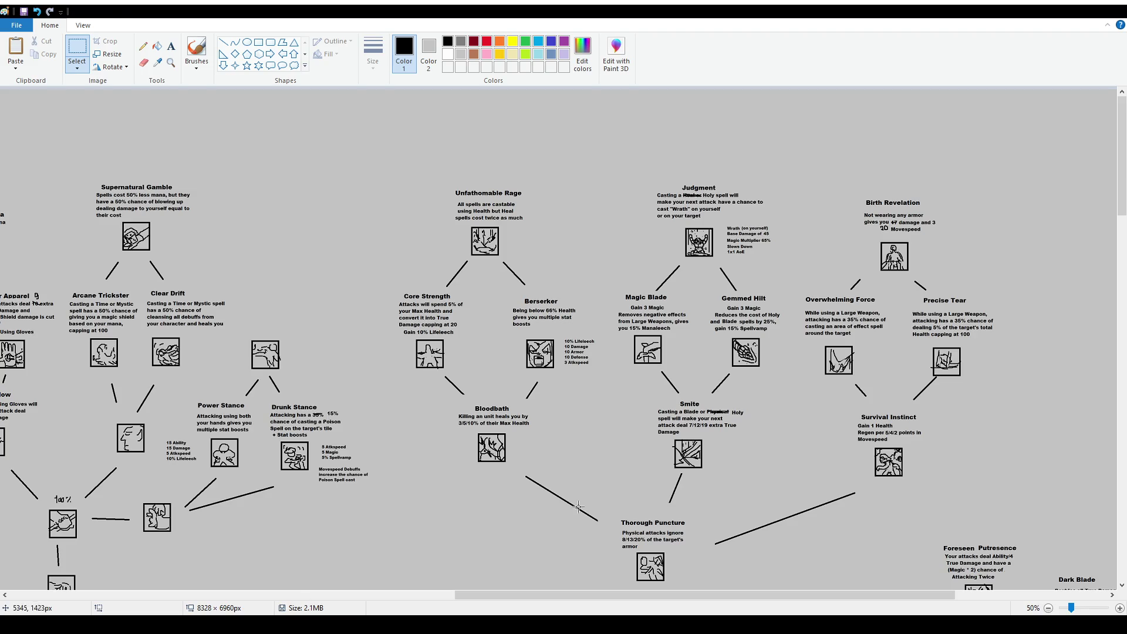
left_click_drag(531, 597, 684, 597)
scroll(854, 404, "down", 10)
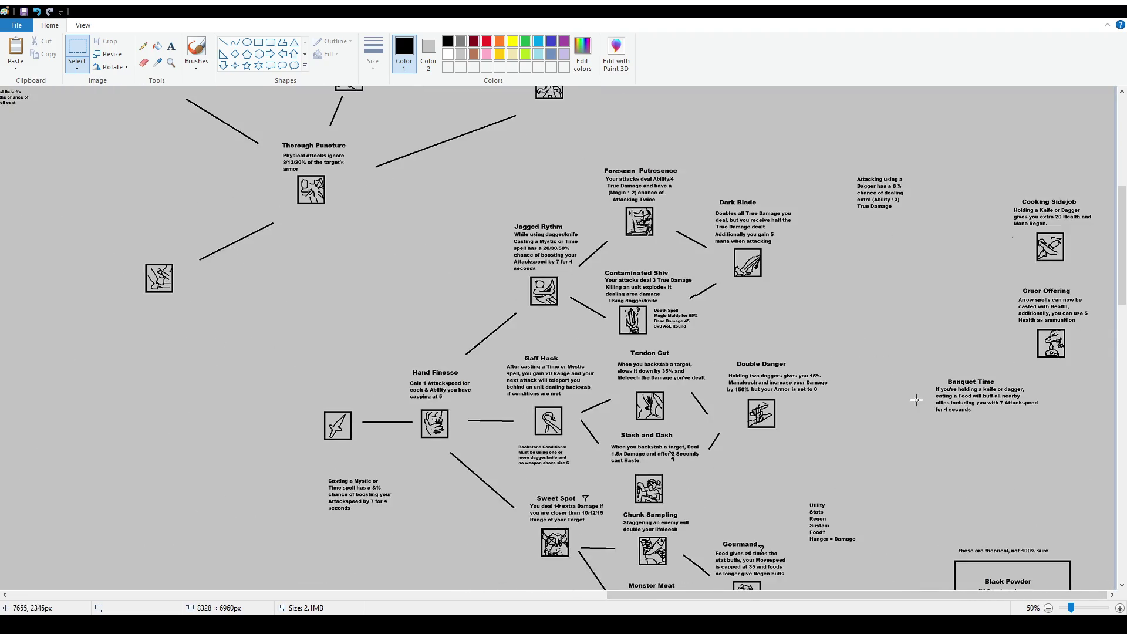
scroll(875, 382, "down", 10)
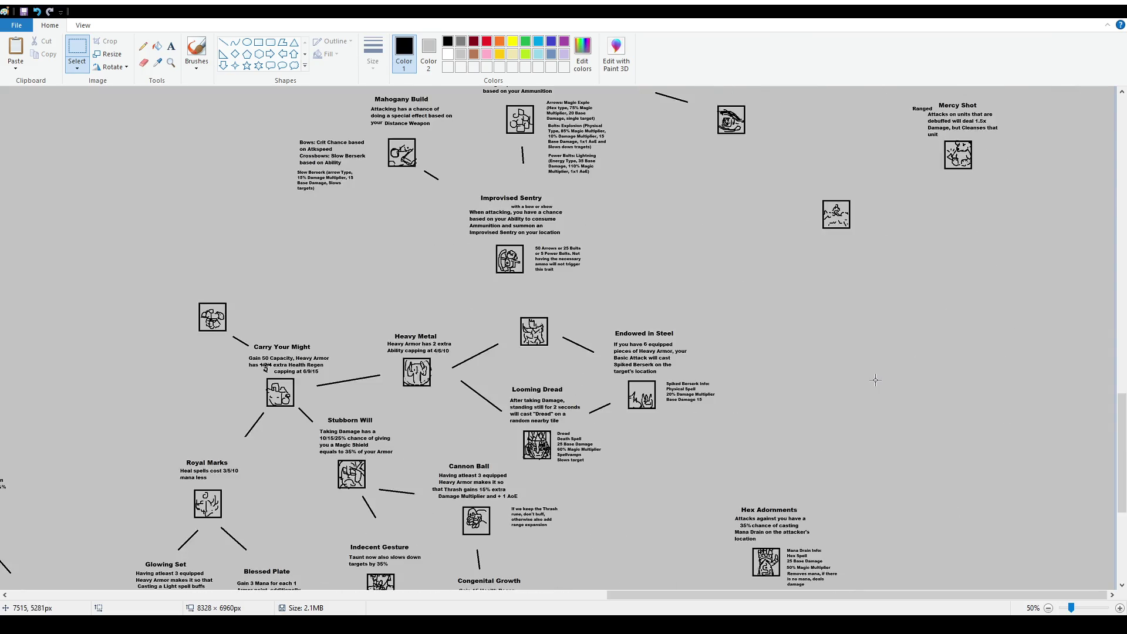
mouse_move(611, 596)
left_mouse_down()
mouse_move(171, 576)
mouse_move(87, 590)
left_mouse_up()
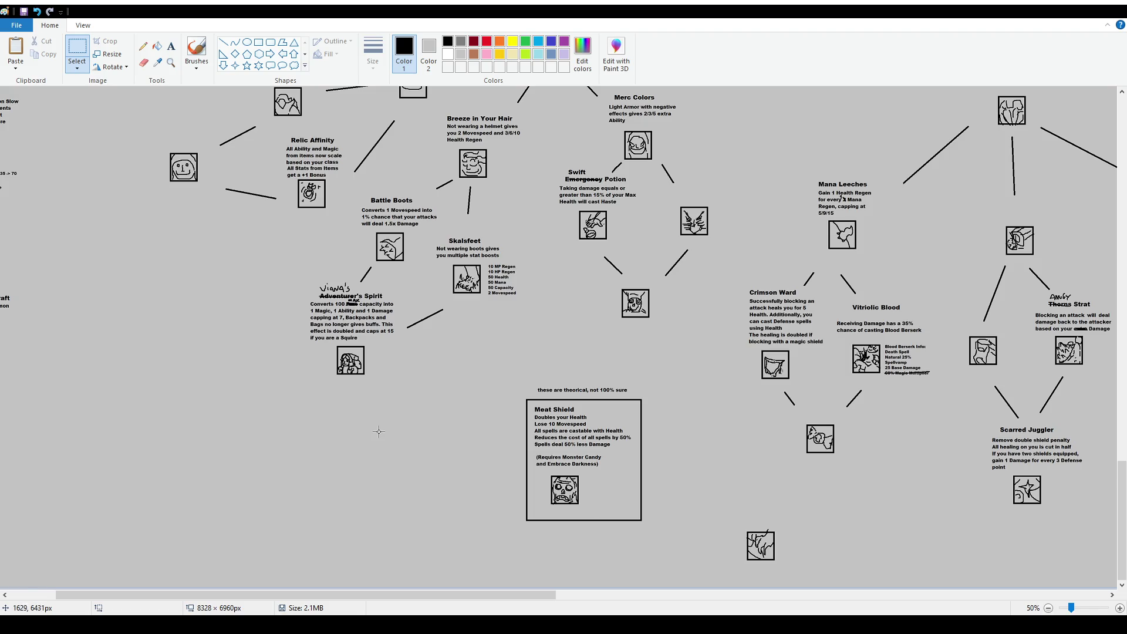
scroll(283, 377, "up", 2)
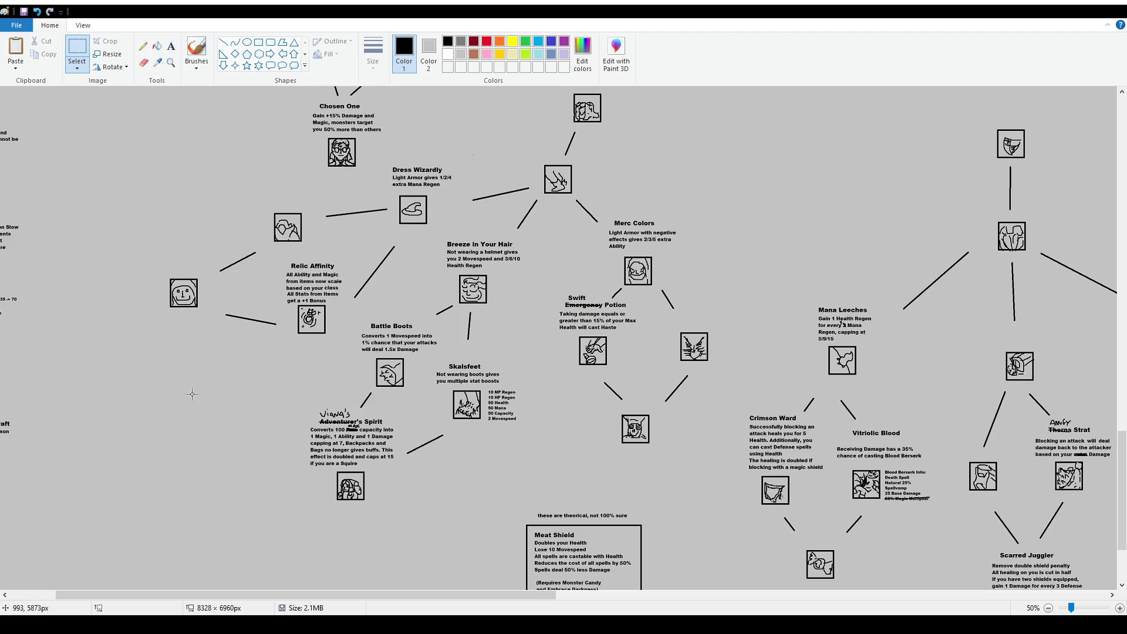
scroll(190, 395, "up", 6)
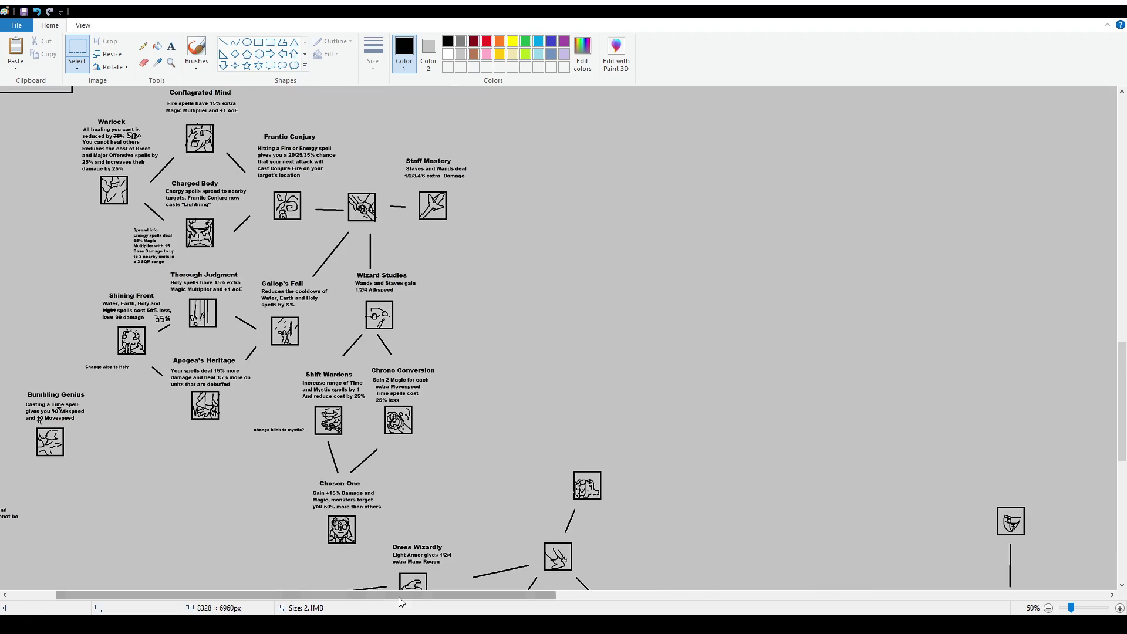
left_click_drag(400, 595, 354, 595)
scroll(119, 258, "down", 2)
Drag Bumbling Genius about 128 px left and set it in place
mouse_move(119, 258)
left_mouse_down()
mouse_move(176, 335)
mouse_move(75, 312)
left_mouse_up()
left_click(273, 349)
scroll(263, 339, "up", 4)
scroll(264, 339, "down", 8)
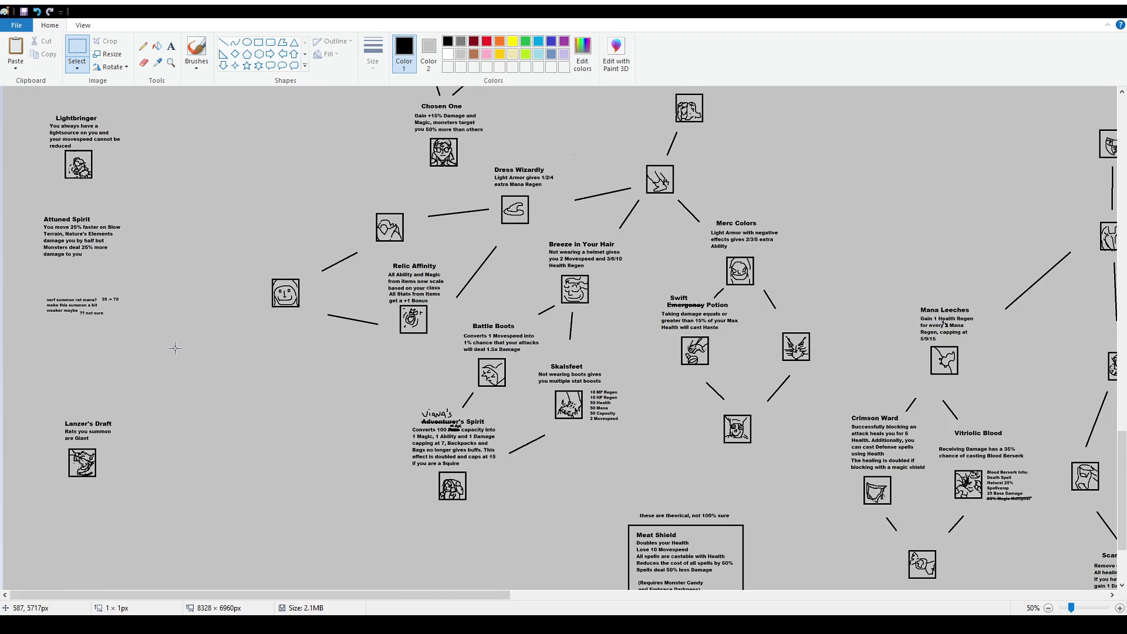
scroll(200, 358, "down", 3)
scroll(534, 341, "up", 3)
scroll(534, 341, "down", 2, "ctrl")
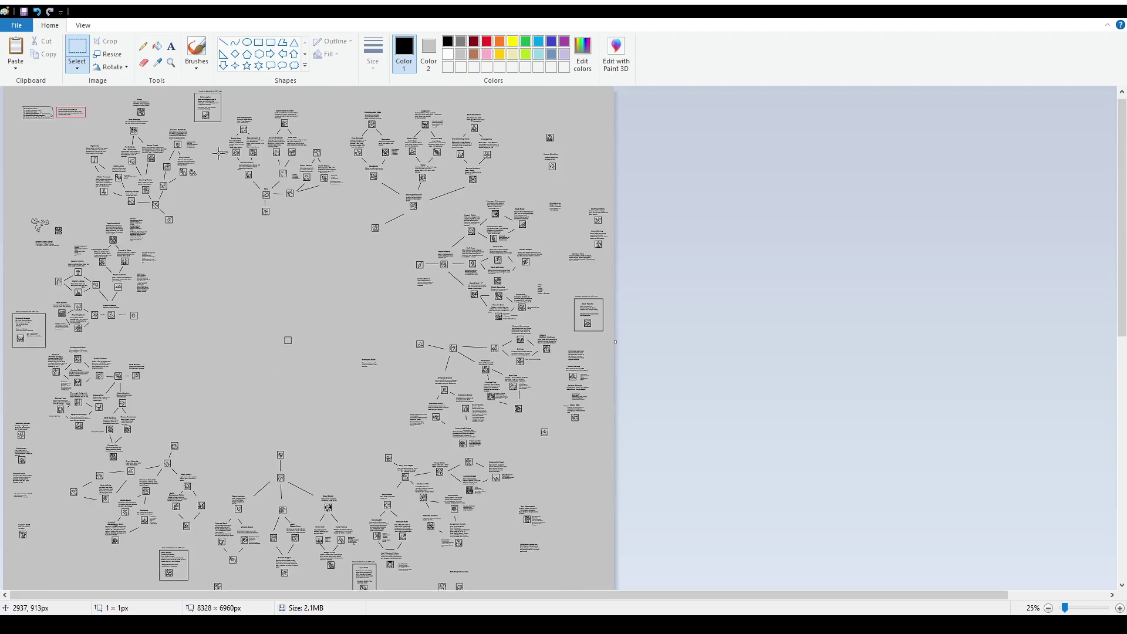
Locate the lone hand icon below Crimson Ward and try a first selection around it
scroll(274, 217, "up", 2, "ctrl")
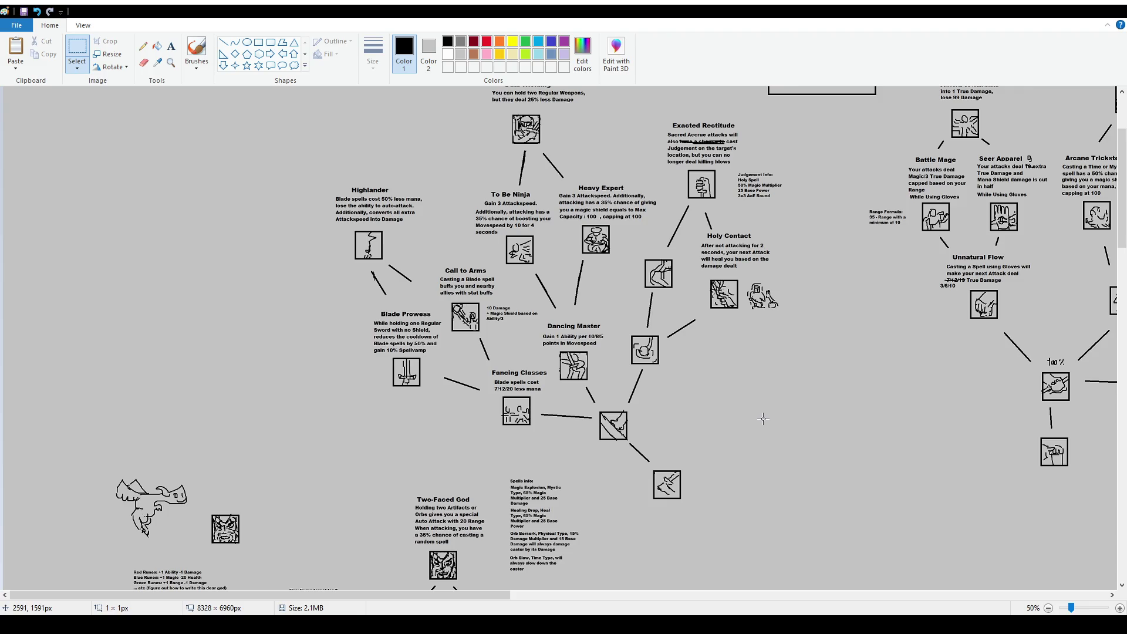
left_click_drag(471, 594, 733, 610)
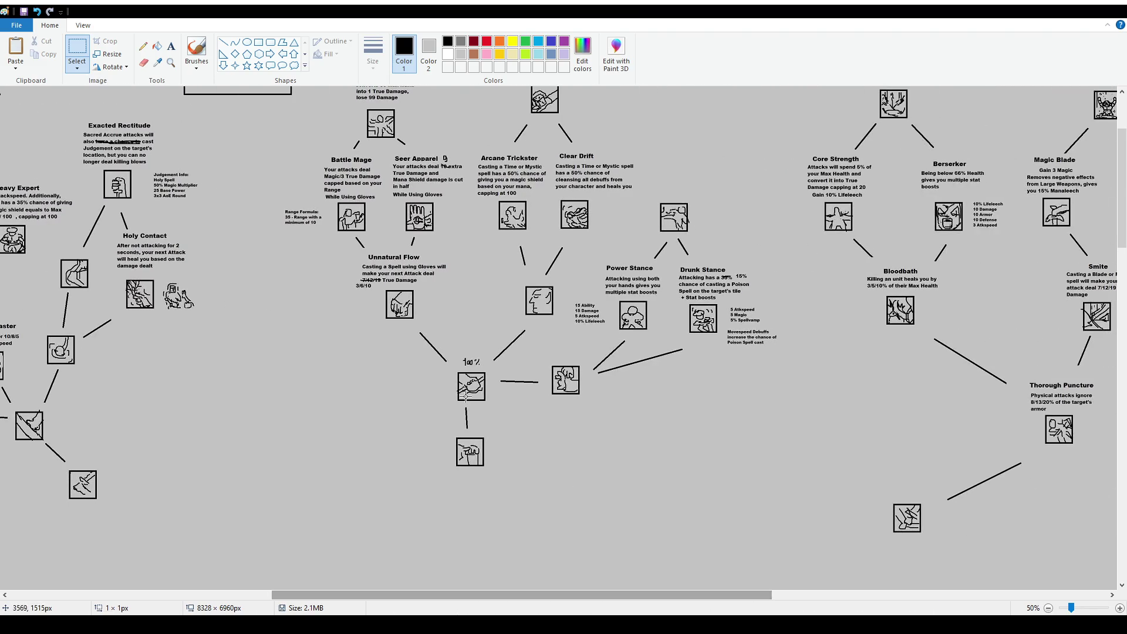
scroll(509, 403, "up", 2)
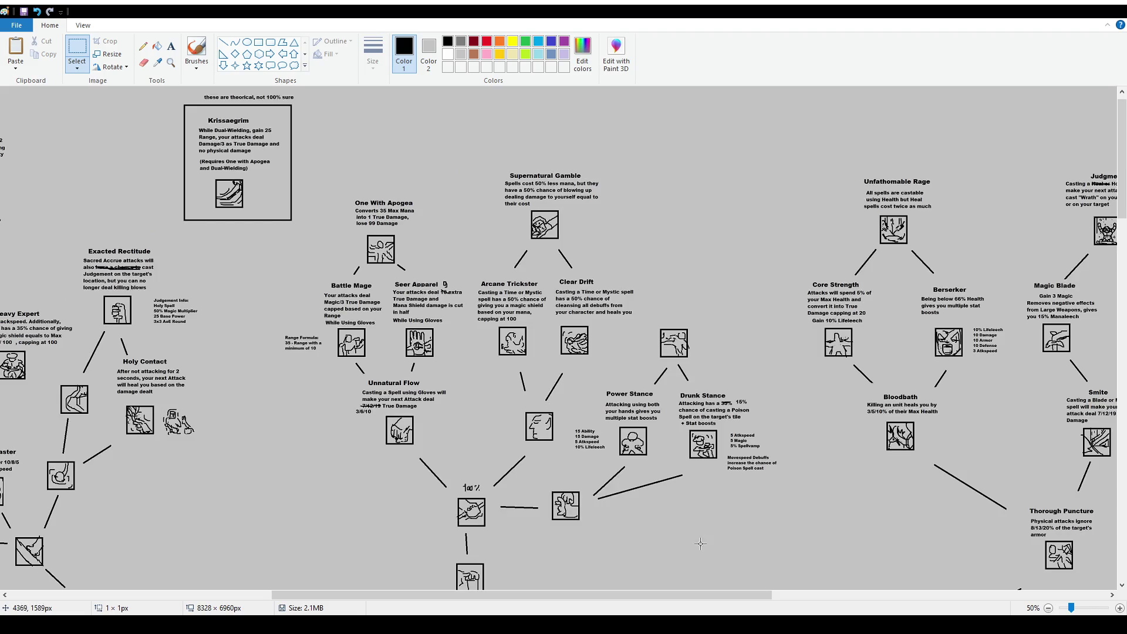
left_click_drag(699, 594, 1035, 594)
scroll(921, 381, "down", 5)
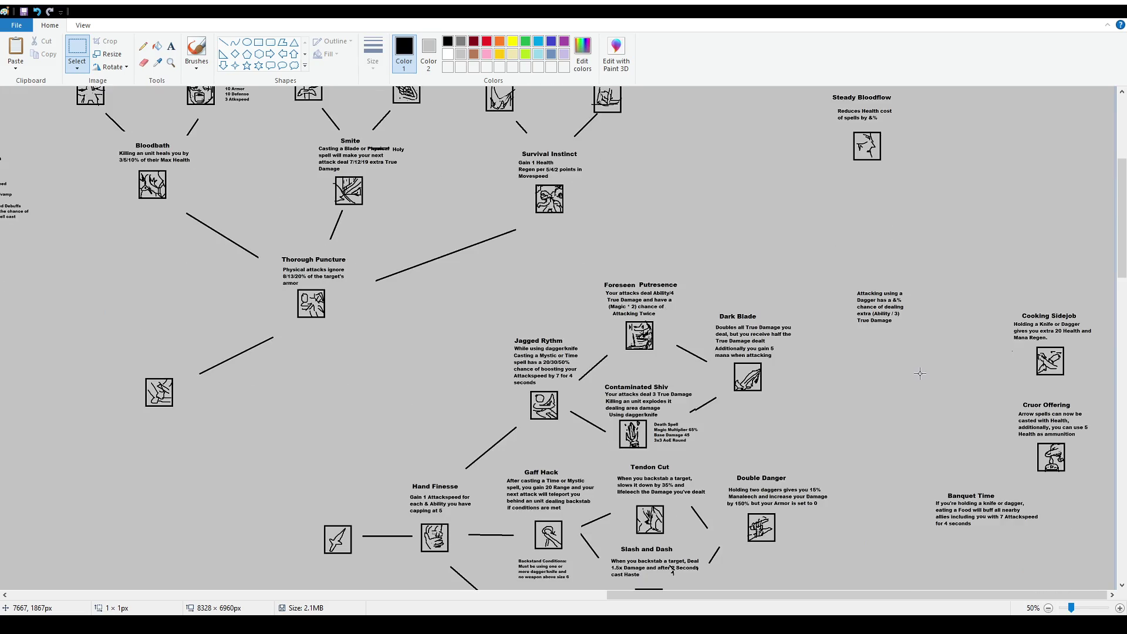
scroll(828, 285, "down", 5)
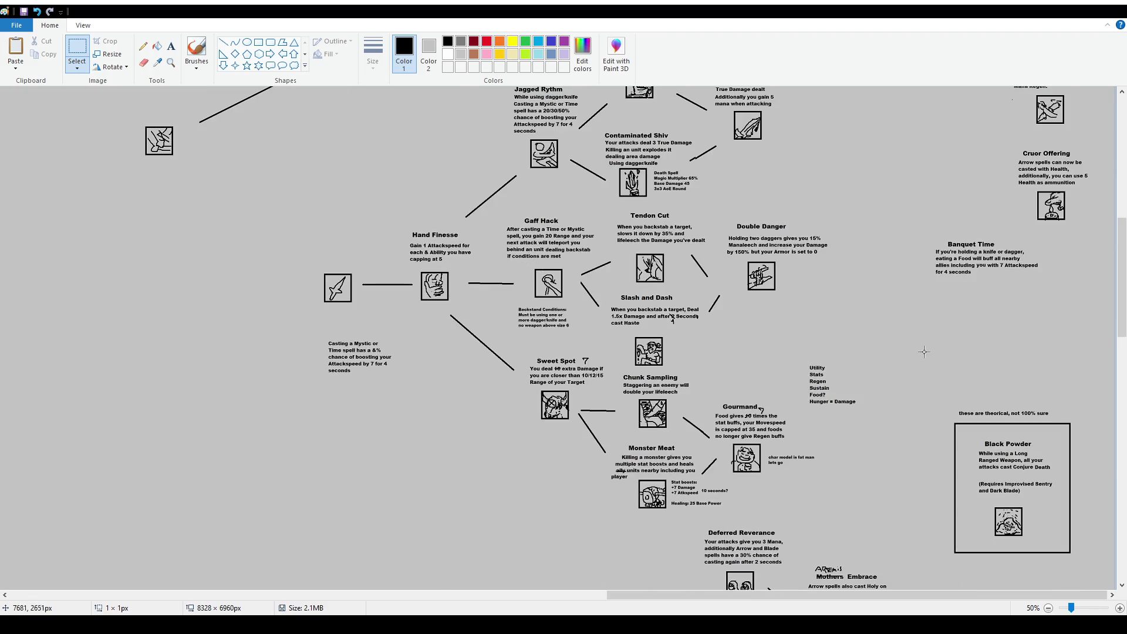
scroll(922, 352, "down", 2)
scroll(840, 329, "down", 5)
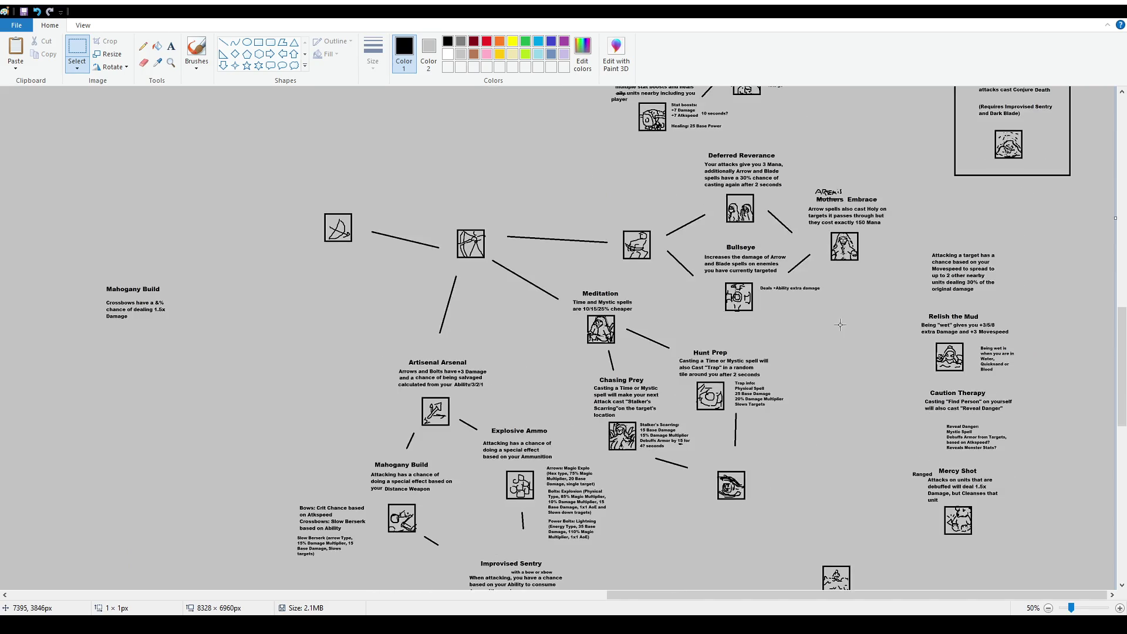
scroll(841, 324, "down", 2)
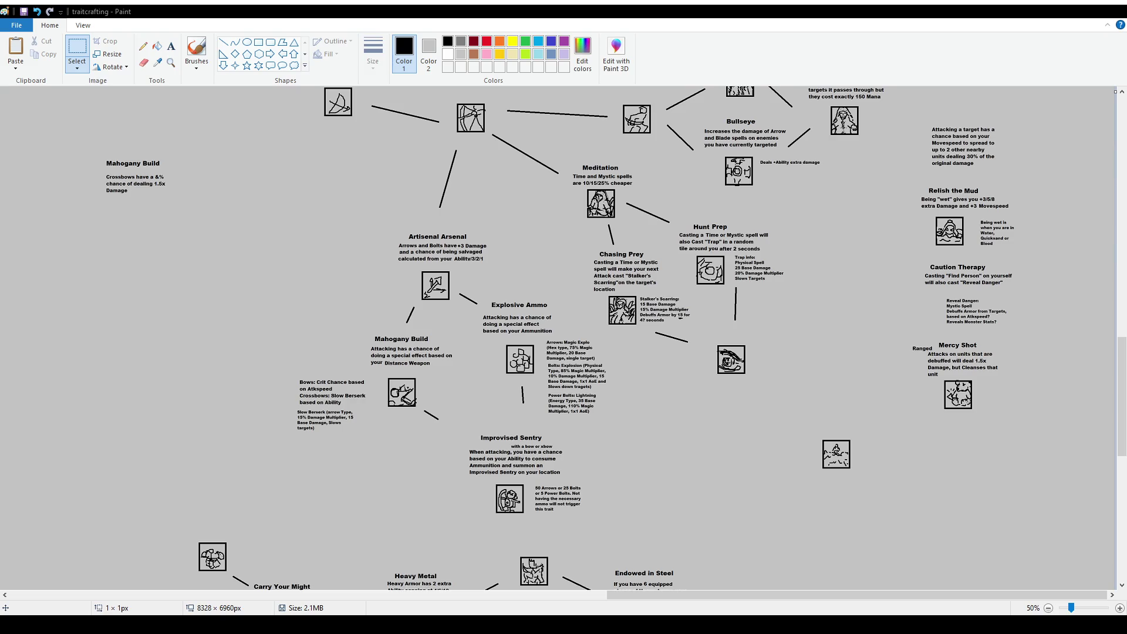
left_click_drag(708, 331, 766, 391)
left_click(792, 306)
Drag the hand icon beneath Crimson Ward a little up and to the left
scroll(792, 306, "up", 4)
scroll(740, 317, "down", 4)
scroll(721, 330, "up", 2)
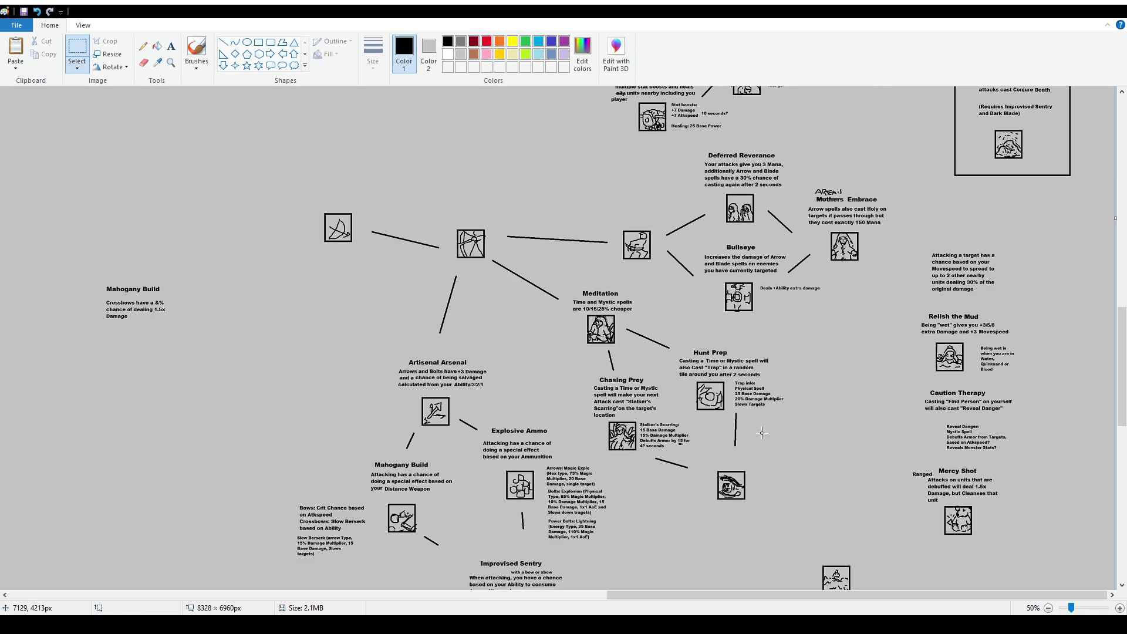
scroll(763, 433, "down", 6)
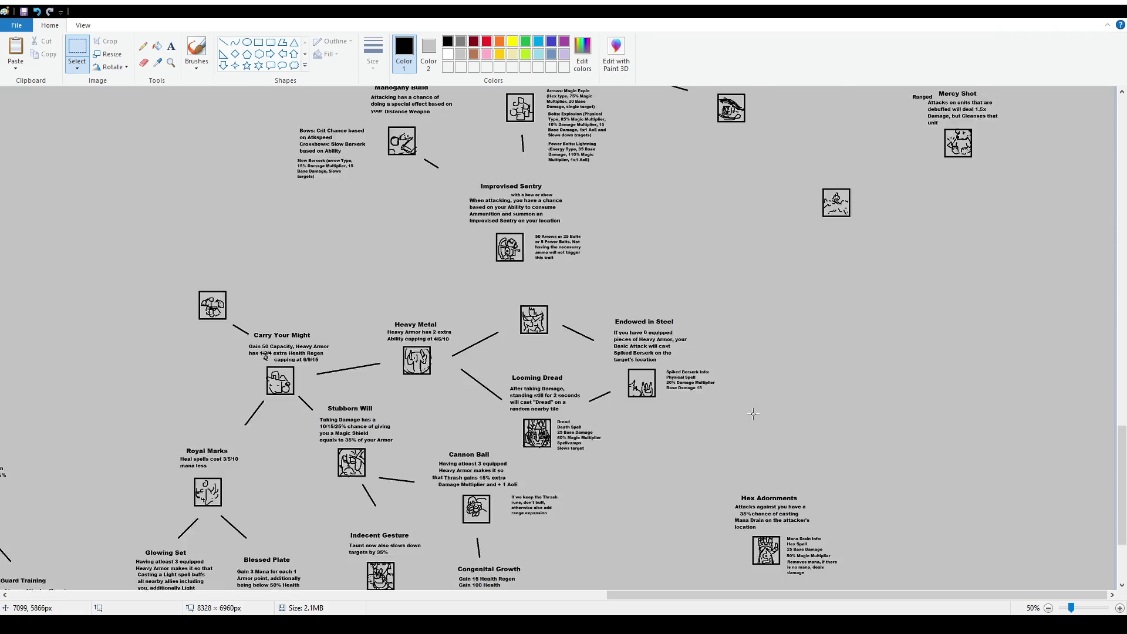
scroll(753, 414, "down", 4)
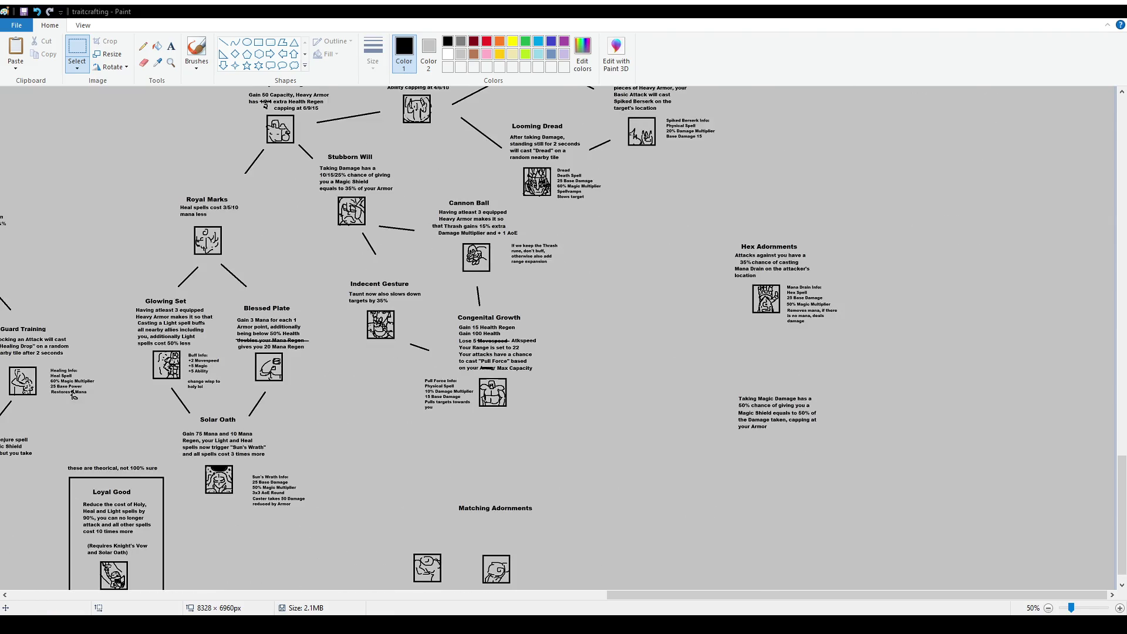
scroll(681, 276, "down", 1)
left_click_drag(728, 596, 288, 597)
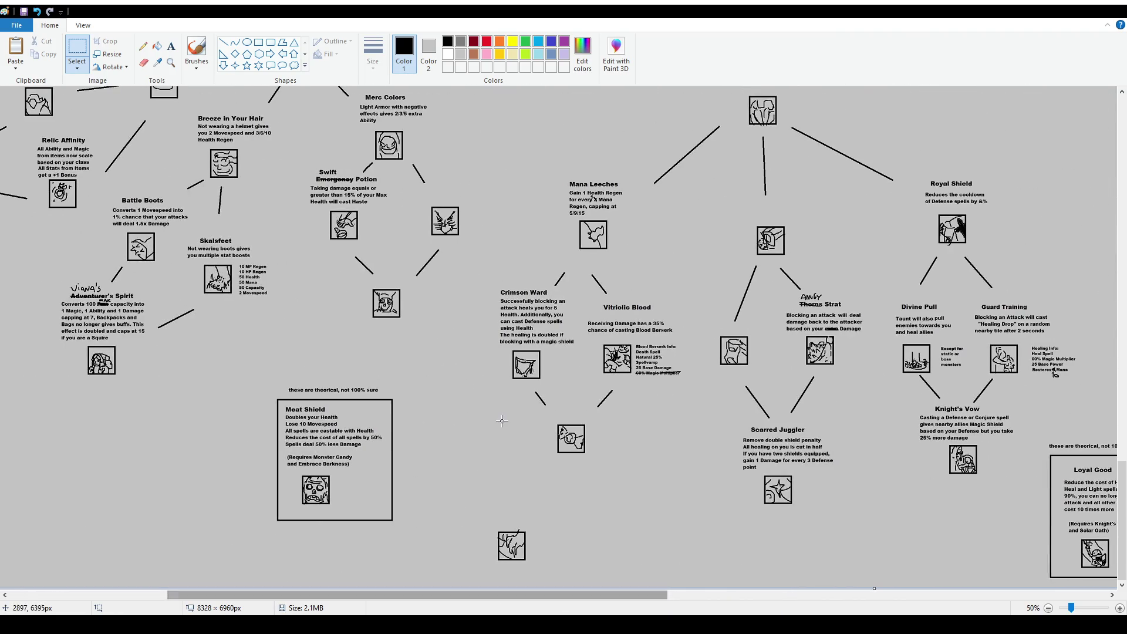
mouse_move(489, 517)
left_mouse_down()
mouse_move(549, 571)
mouse_move(487, 501)
left_mouse_up()
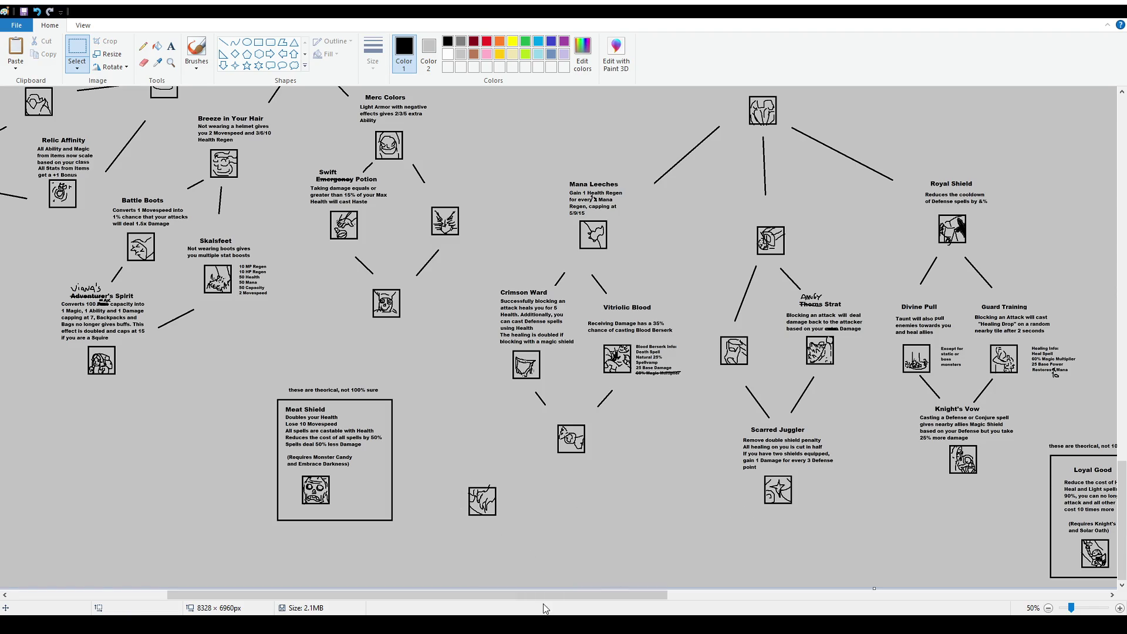
left_click_drag(543, 595, 385, 595)
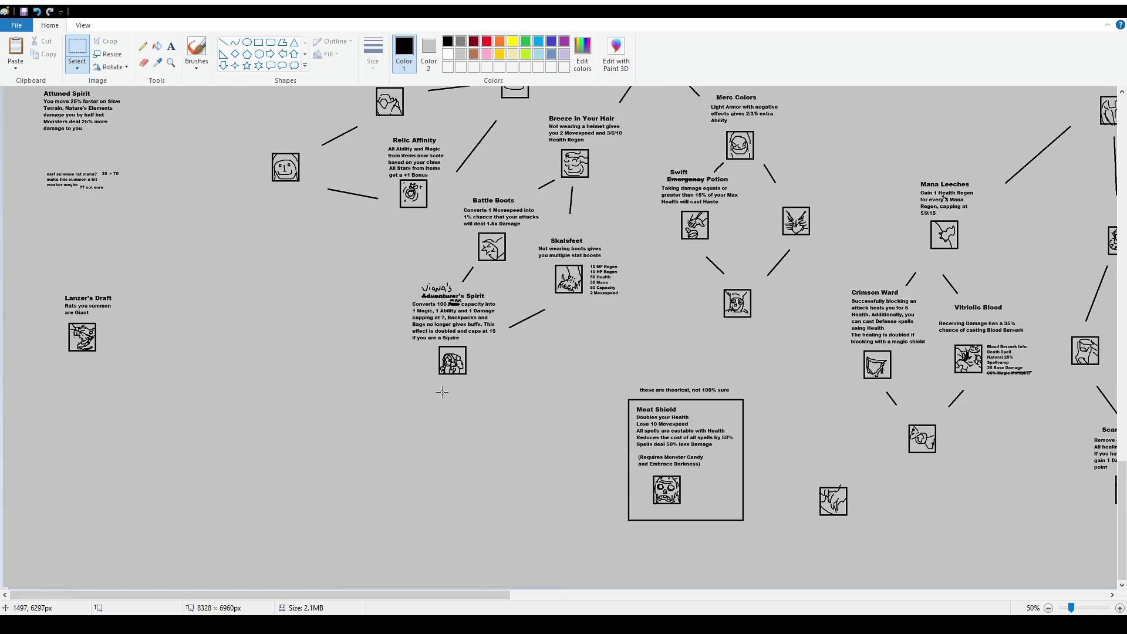
scroll(444, 397, "up", 2)
scroll(501, 346, "up", 1, "ctrl")
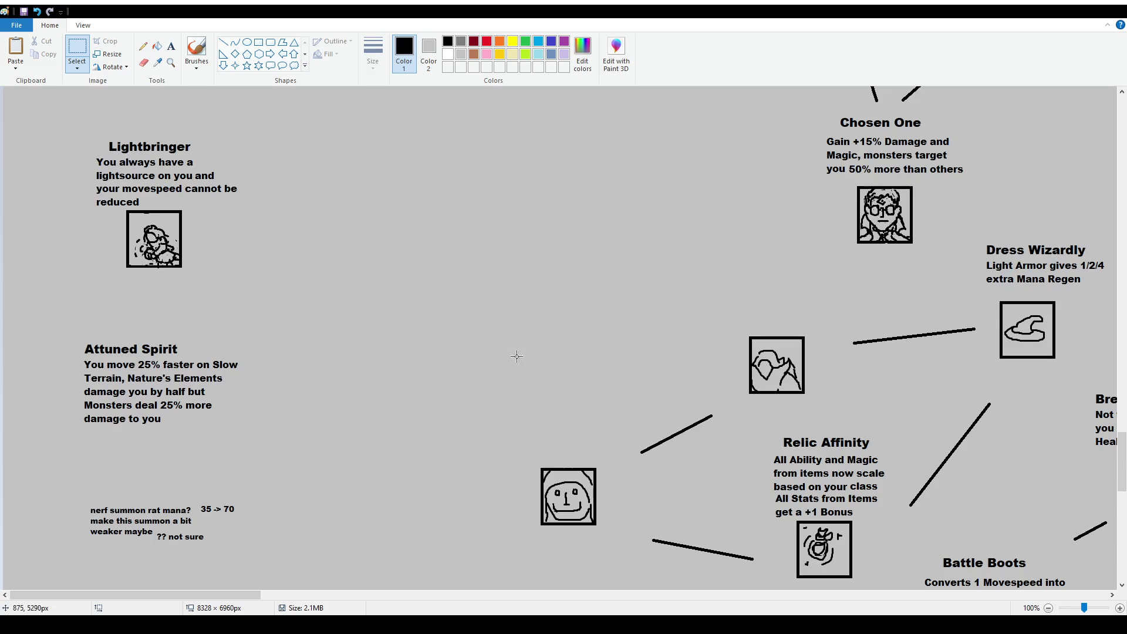
Select the Relic Affinity title and description and nudge them slightly up
scroll(861, 469, "down", 2)
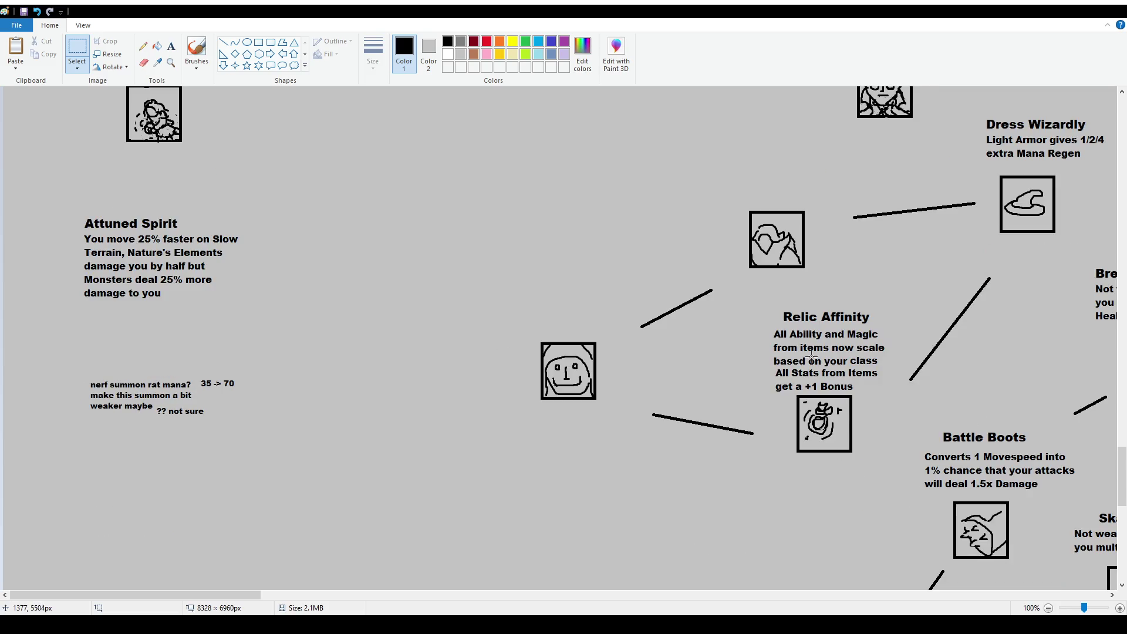
mouse_move(758, 301)
left_mouse_down()
mouse_move(891, 393)
mouse_move(878, 381)
left_mouse_up()
left_click(875, 440)
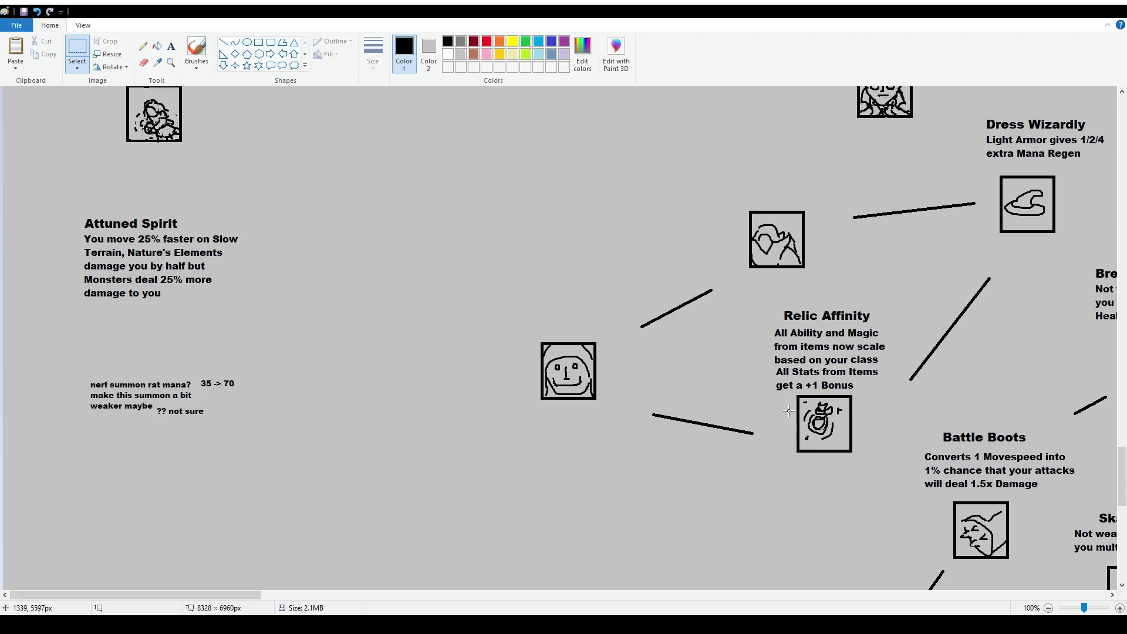
Briefly switch to Brushes, return to Select, and zoom back to 50%
scroll(752, 405, "up", 2)
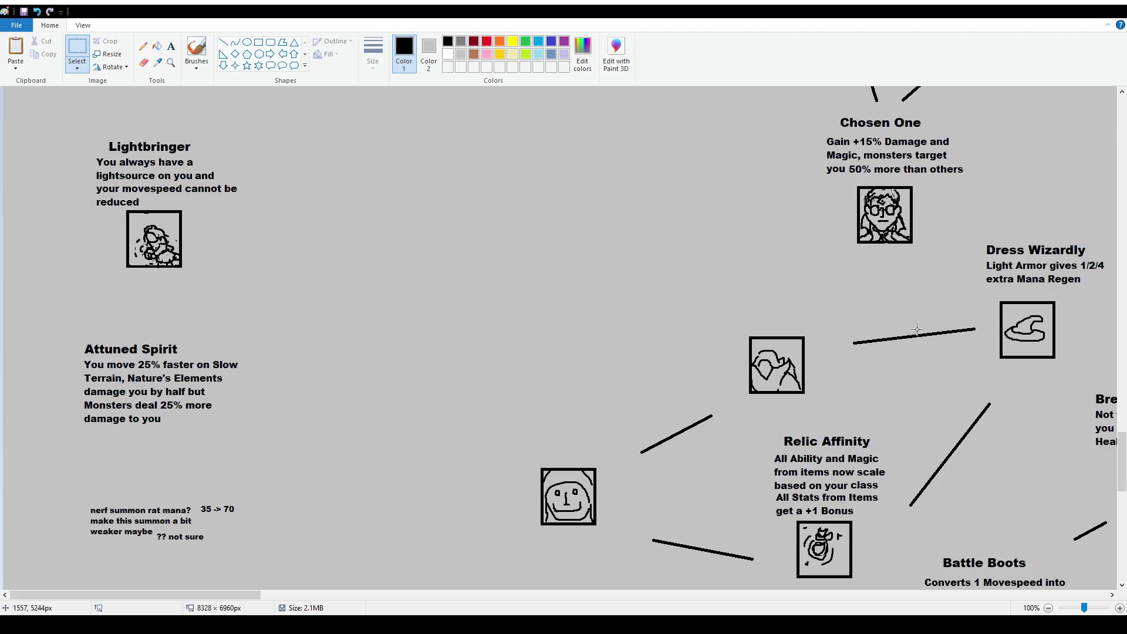
scroll(753, 406, "down", 2, "ctrl")
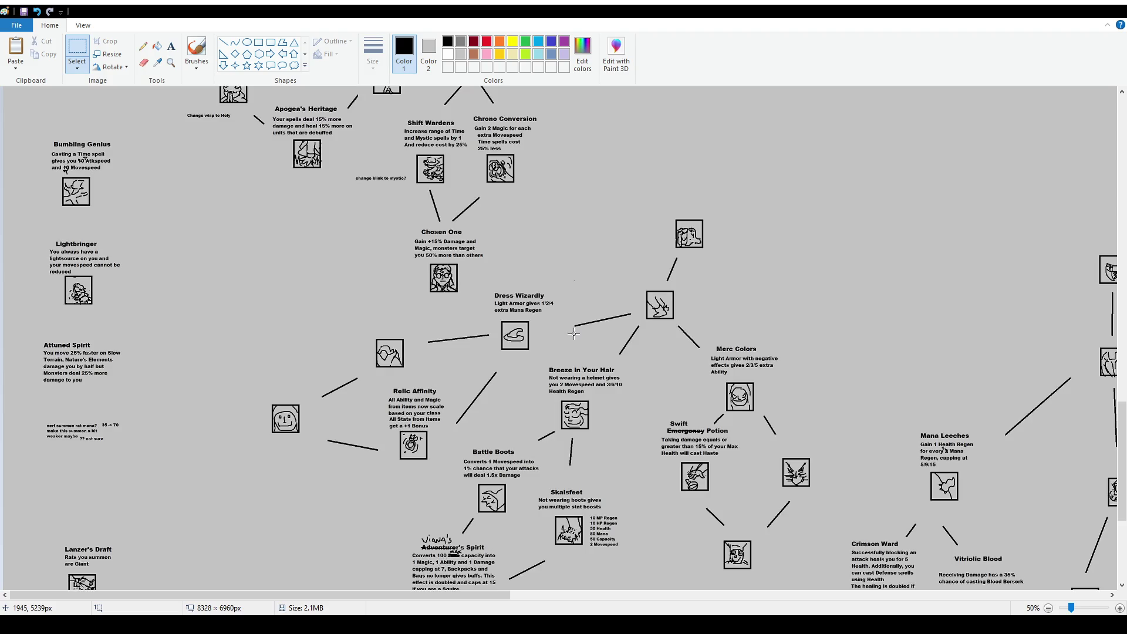
scroll(574, 334, "up", 2)
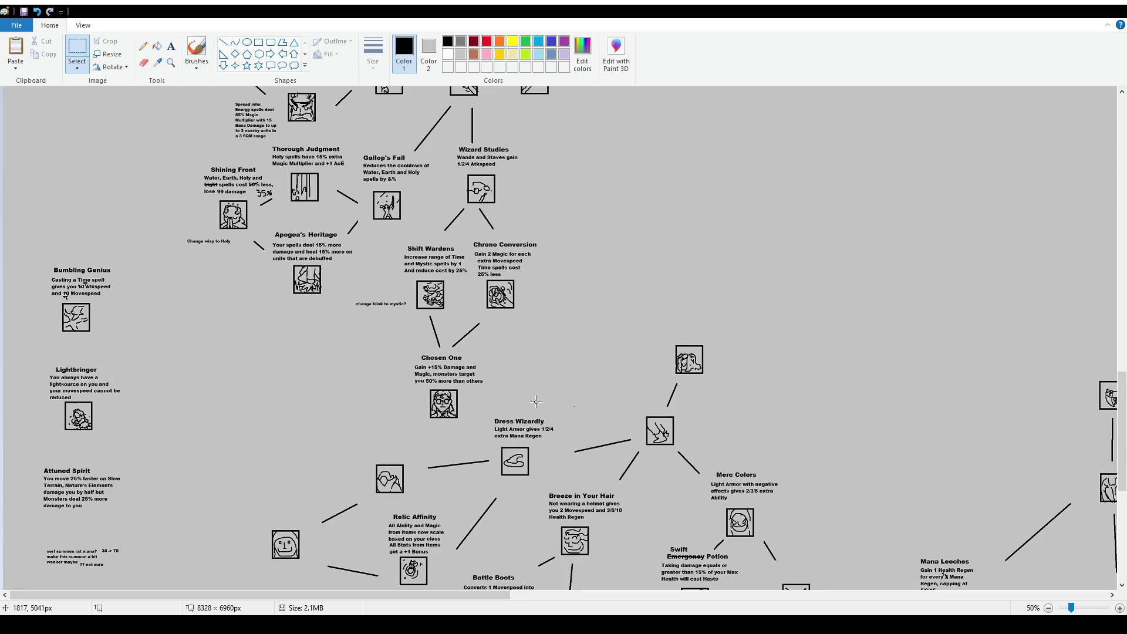
scroll(538, 402, "up", 2)
scroll(532, 416, "down", 7)
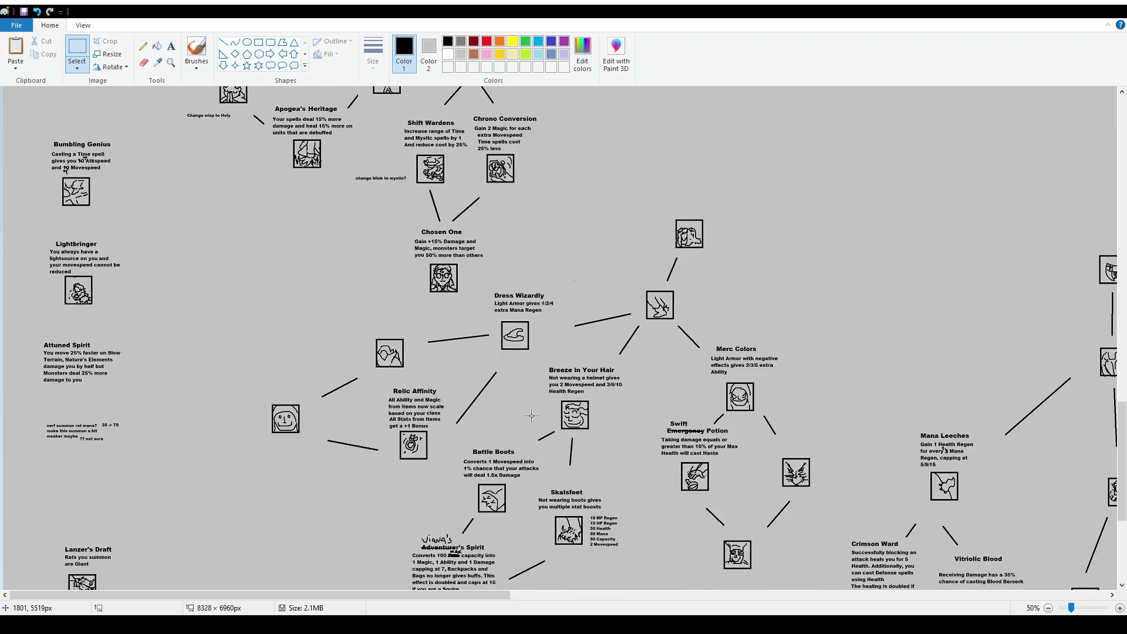
scroll(233, 445, "up", 9)
scroll(233, 445, "up", 2)
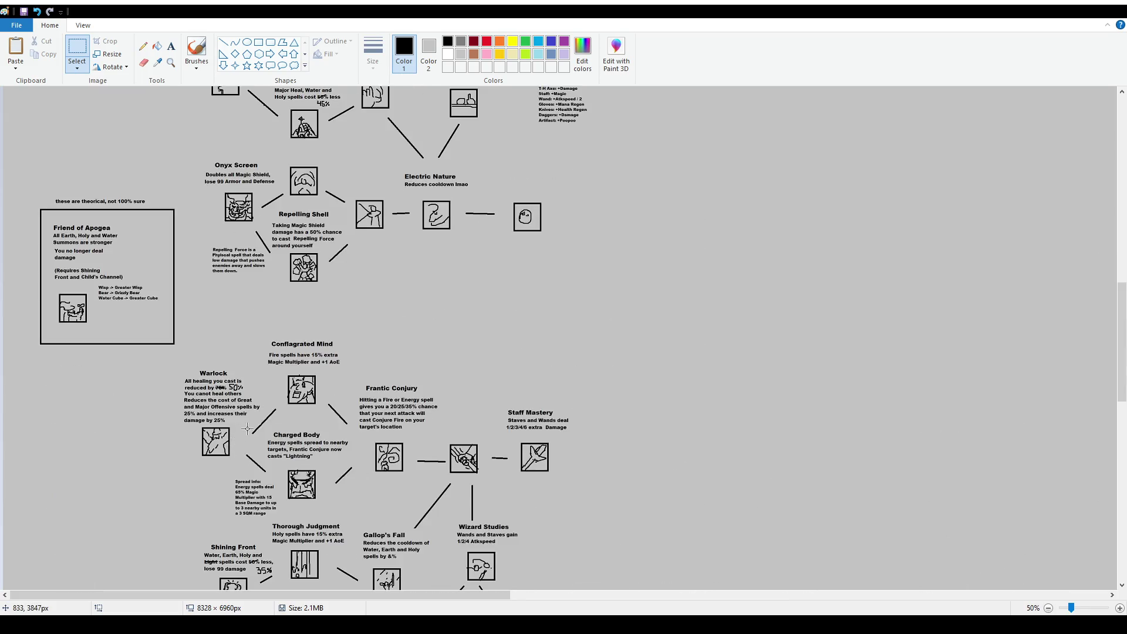
scroll(304, 435, "up", 6)
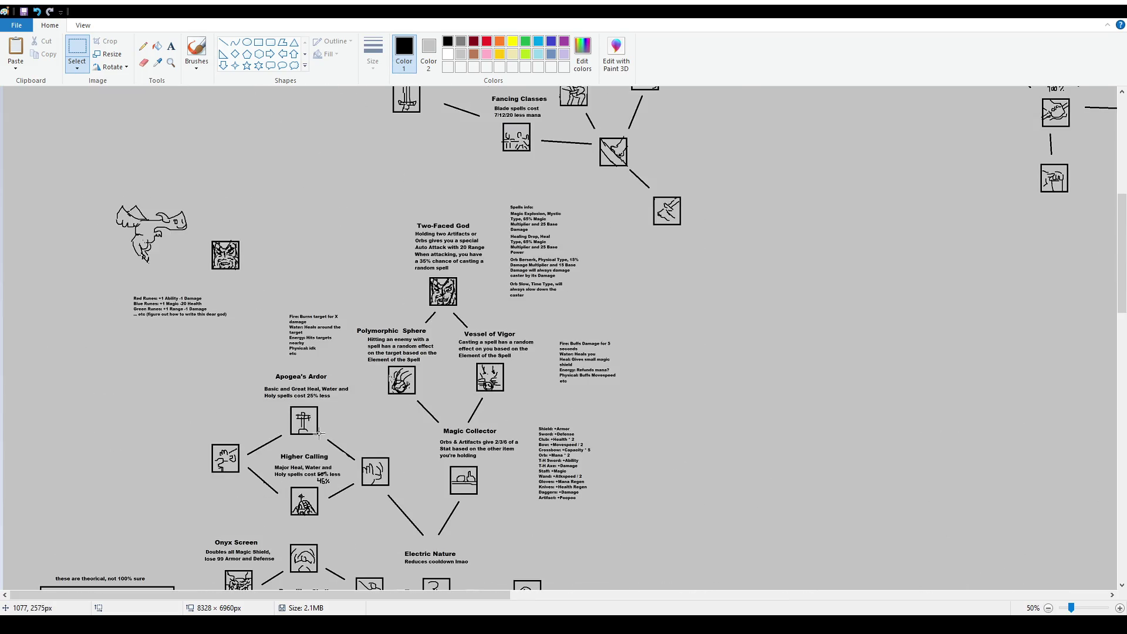
scroll(317, 433, "up", 2)
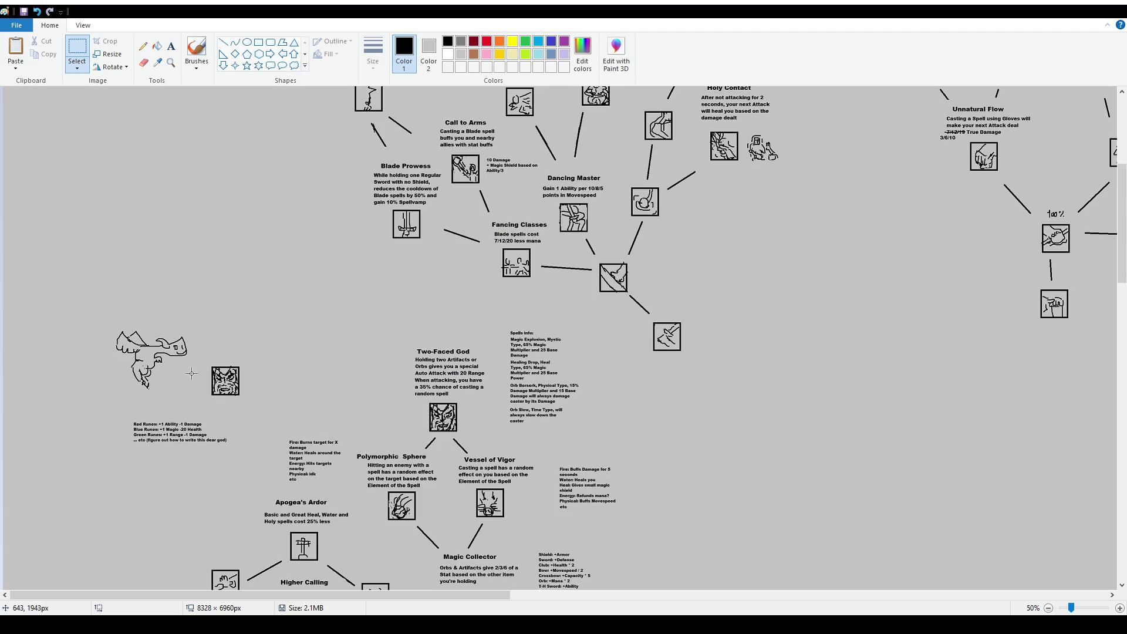
scroll(194, 372, "up", 1, "ctrl")
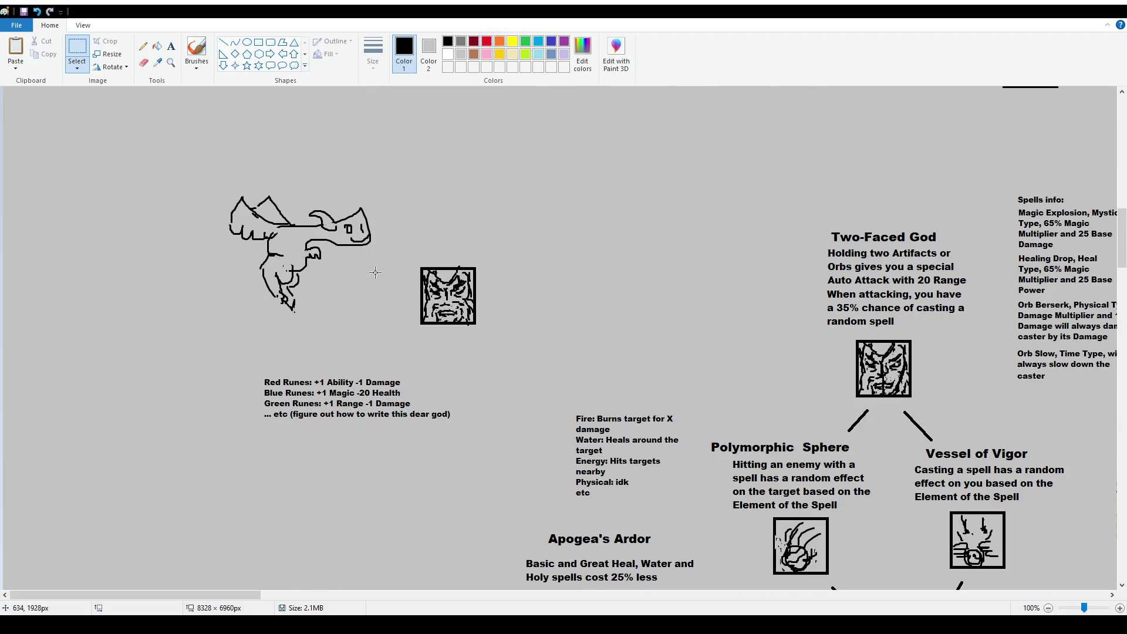
left_click(197, 50)
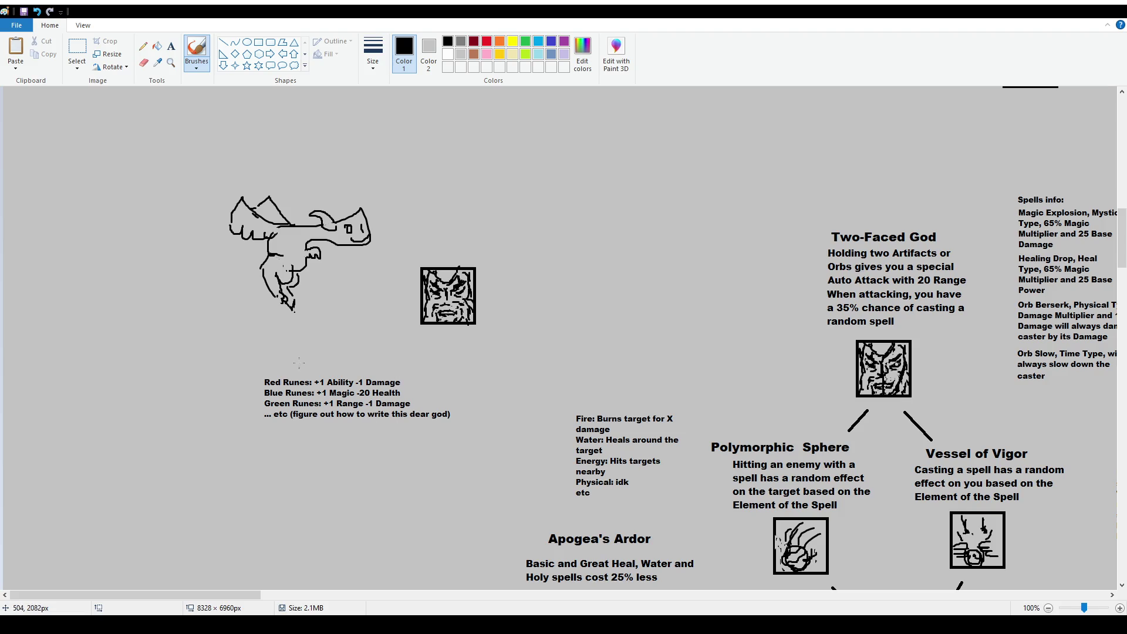
left_click(77, 48)
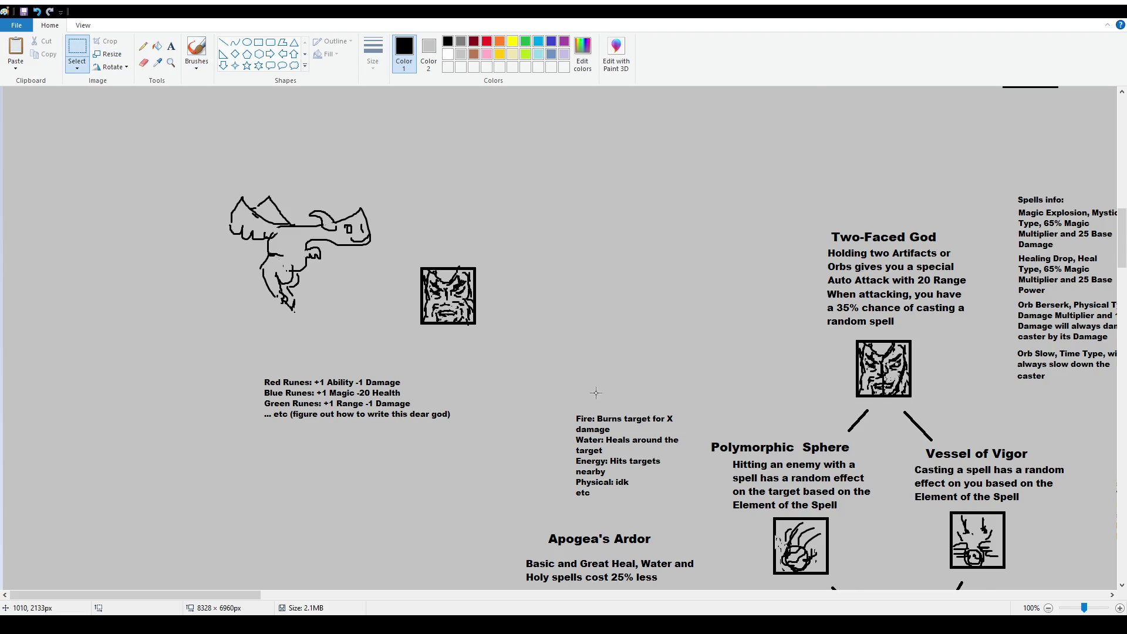
scroll(368, 402, "down", 1, "ctrl")
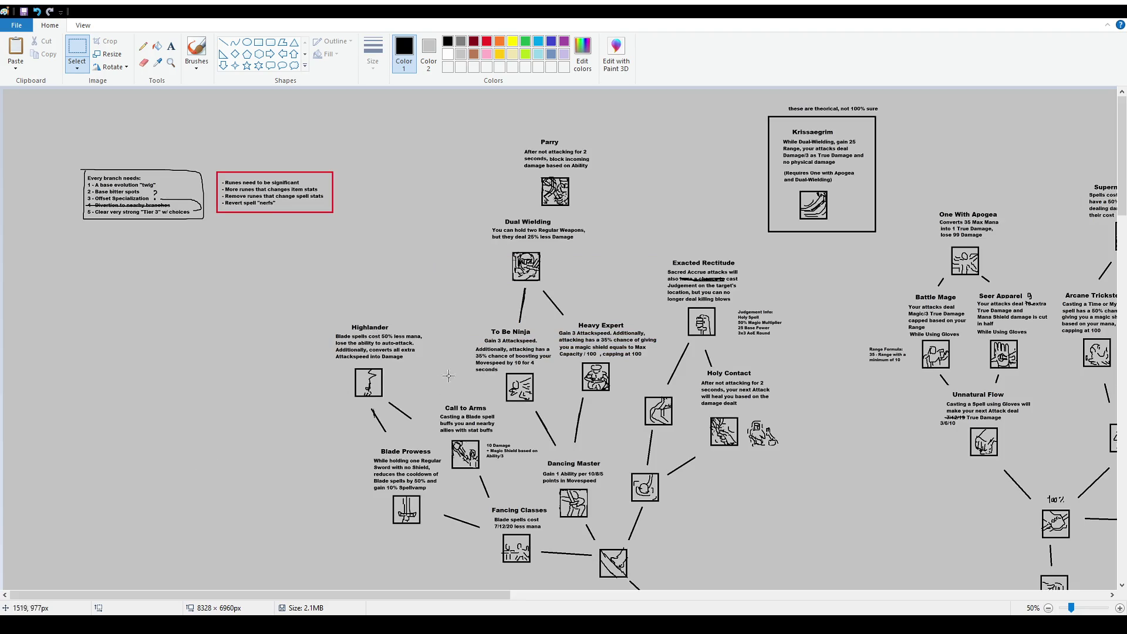
left_click_drag(498, 596, 692, 601)
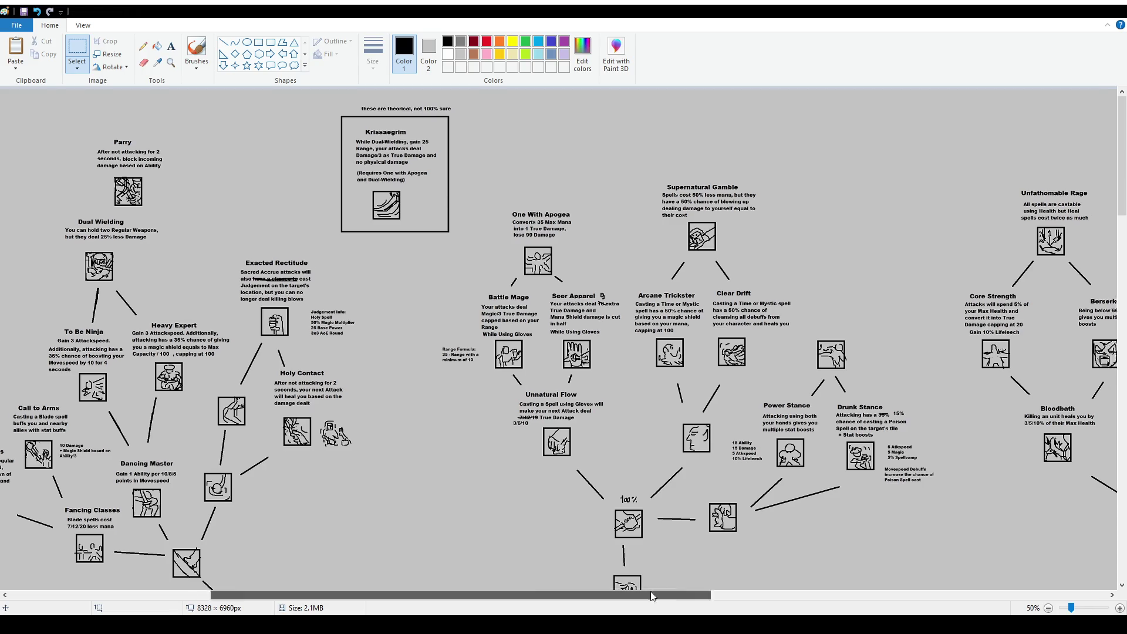
left_click_drag(614, 602, 963, 596)
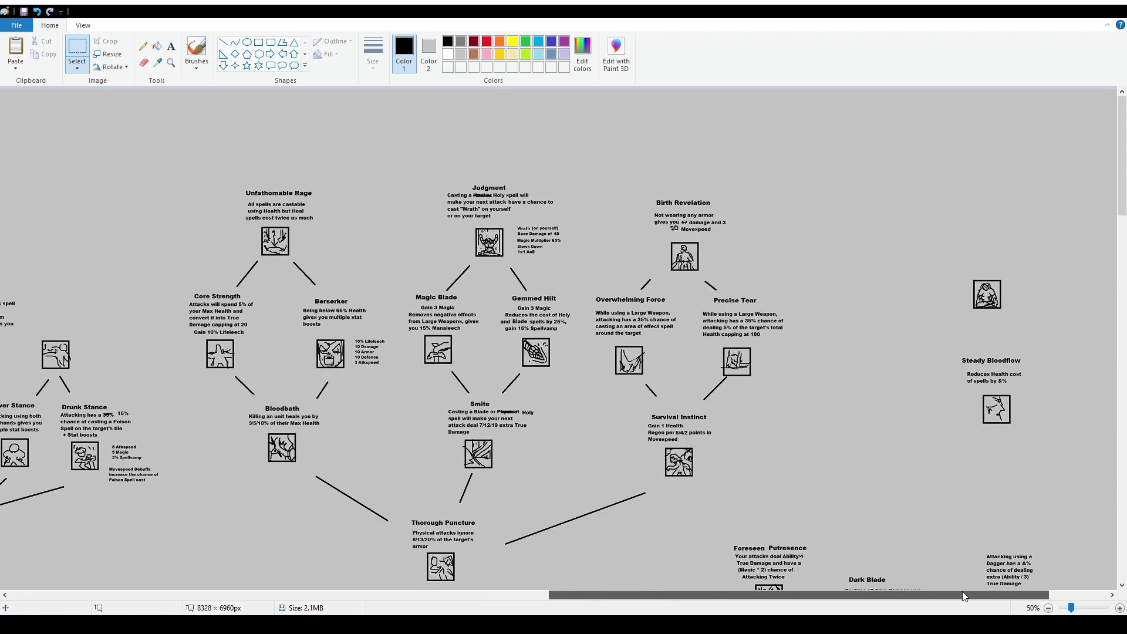
mouse_move(963, 597)
left_mouse_down()
mouse_move(634, 593)
mouse_move(611, 578)
mouse_move(1038, 581)
left_mouse_up()
scroll(881, 528, "left", 5)
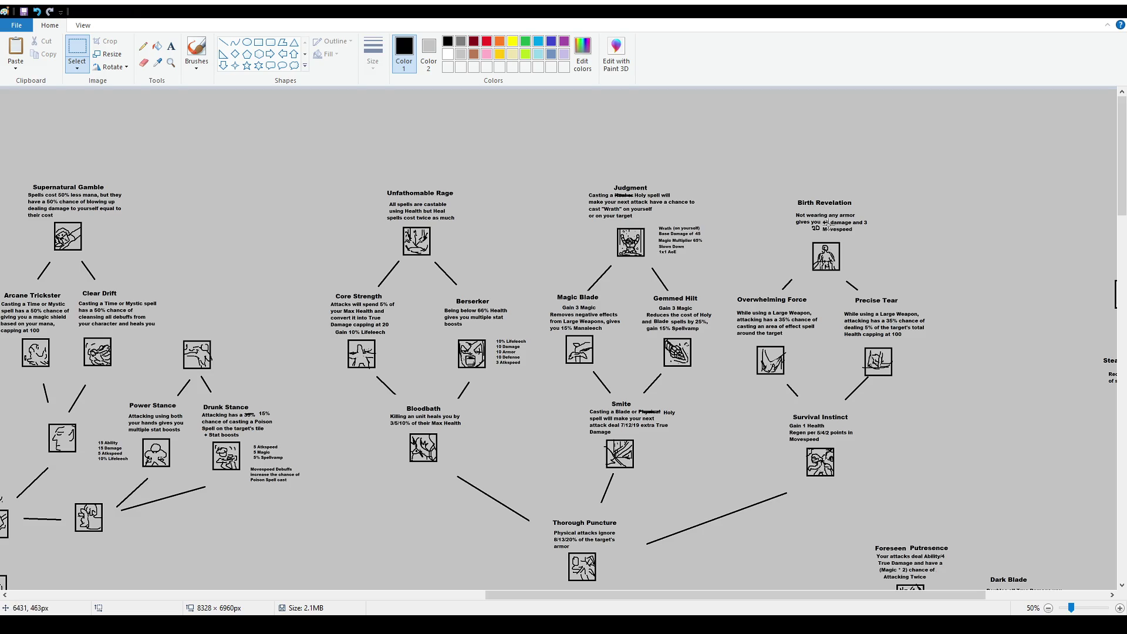
left_click_drag(702, 593, 824, 594)
scroll(823, 333, "down", 5)
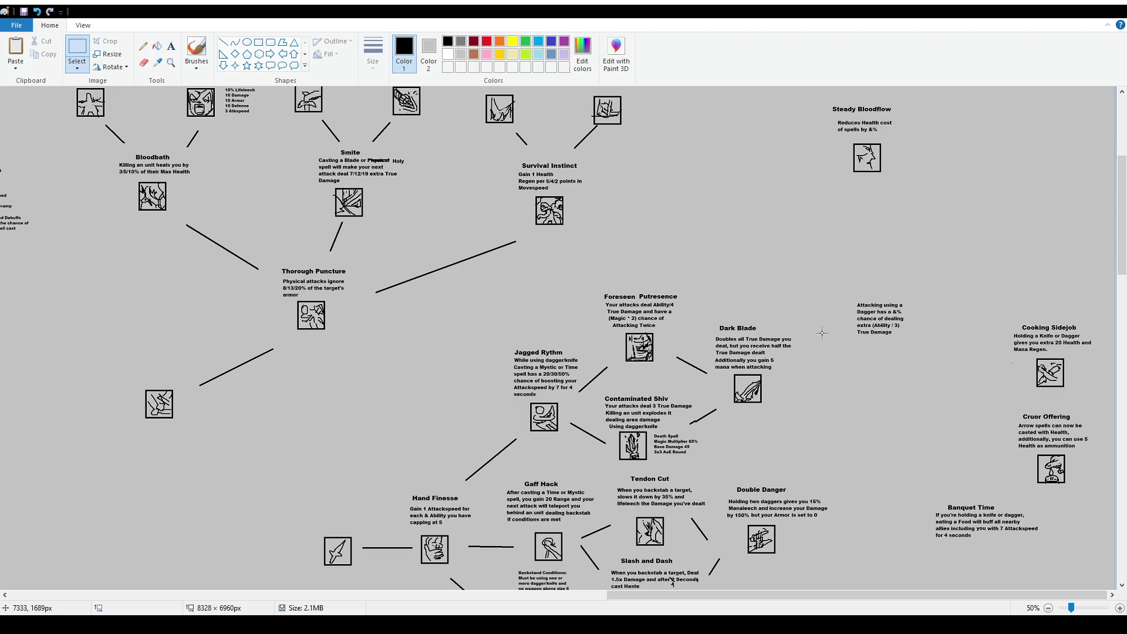
scroll(822, 333, "down", 7)
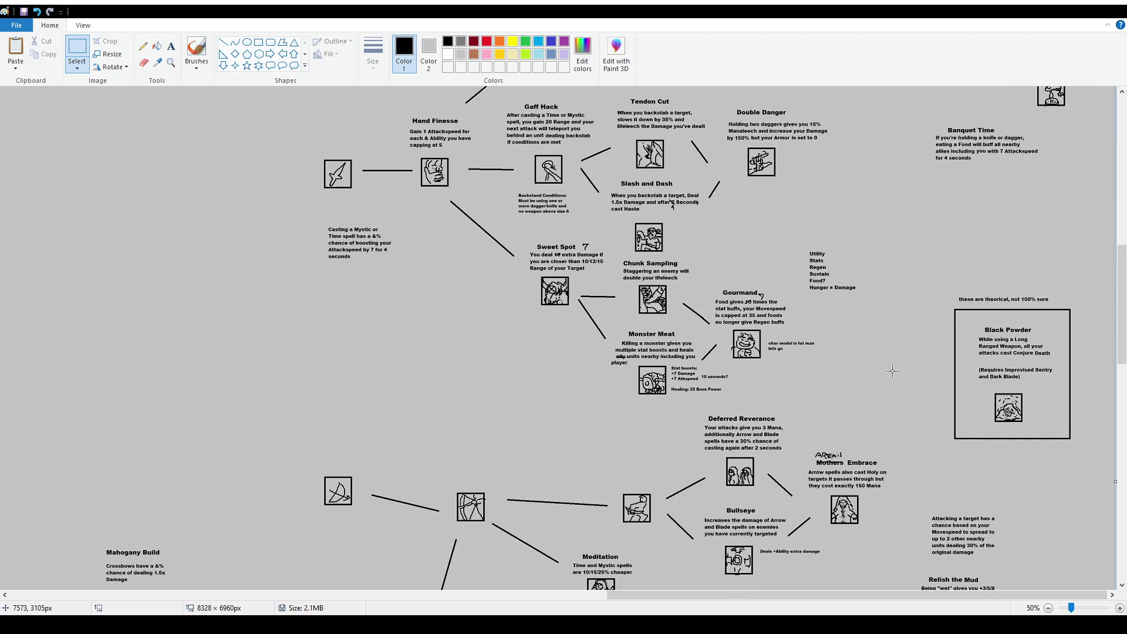
scroll(893, 371, "down", 2)
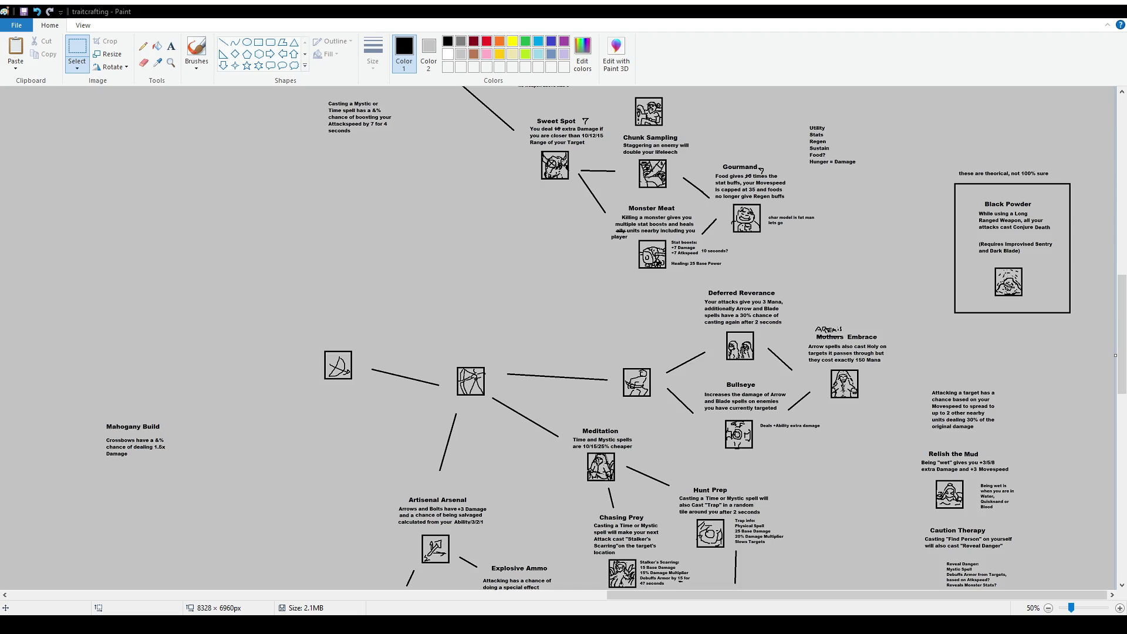
Draw a rectangle around the Battle Mage node, then undo it
scroll(646, 353, "up", 10)
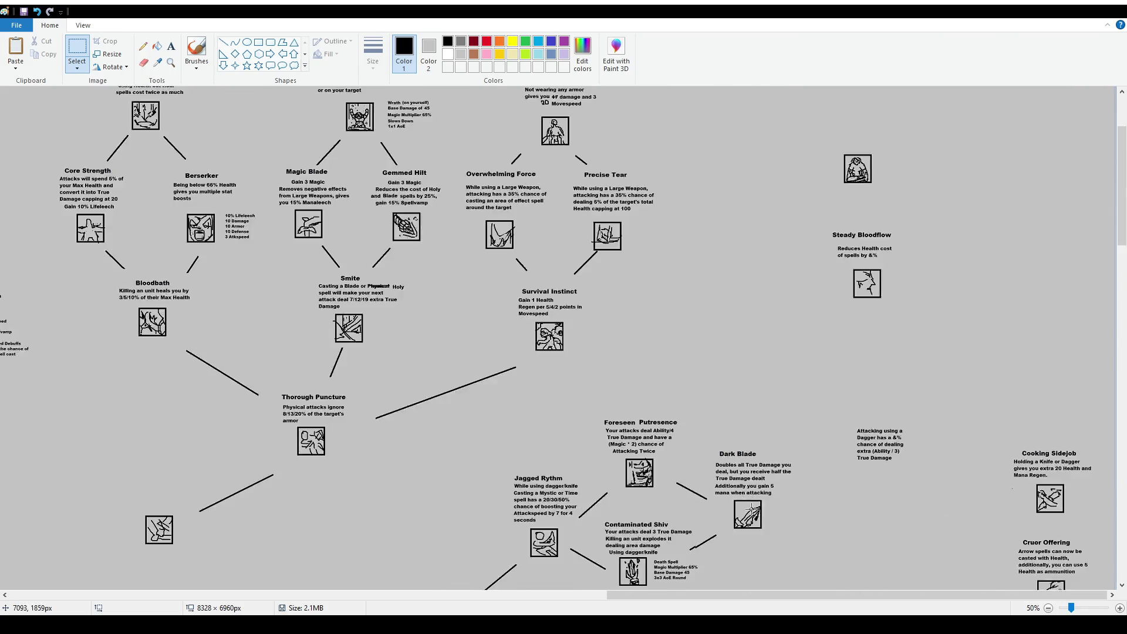
left_click_drag(761, 595, 304, 603)
scroll(303, 603, "up", 1)
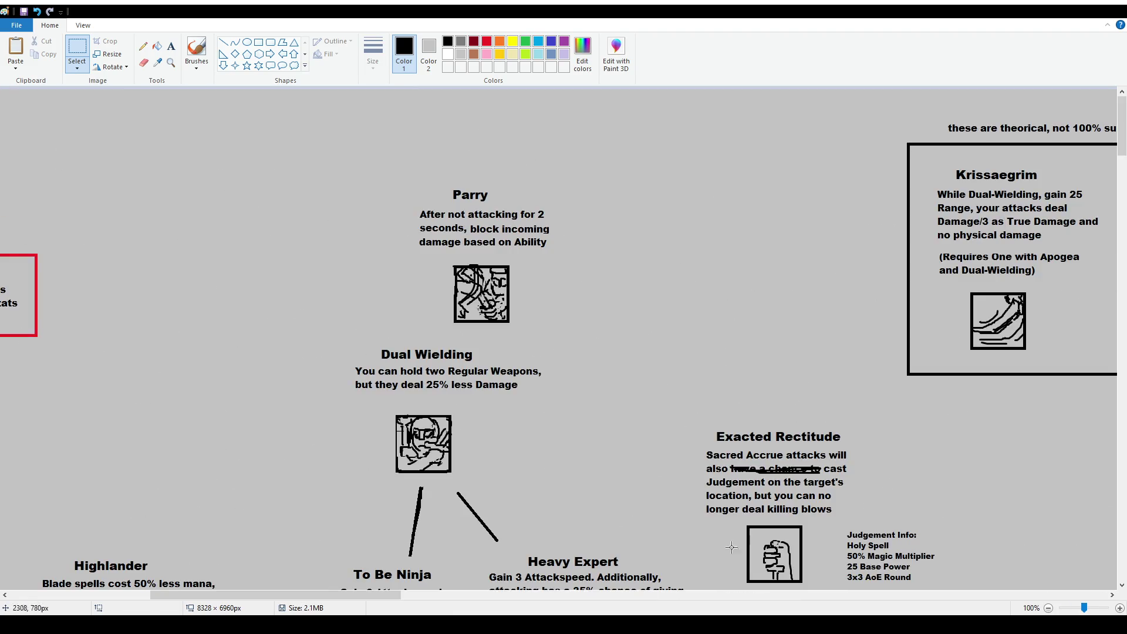
left_click_drag(379, 593, 586, 612)
scroll(345, 409, "down", 4)
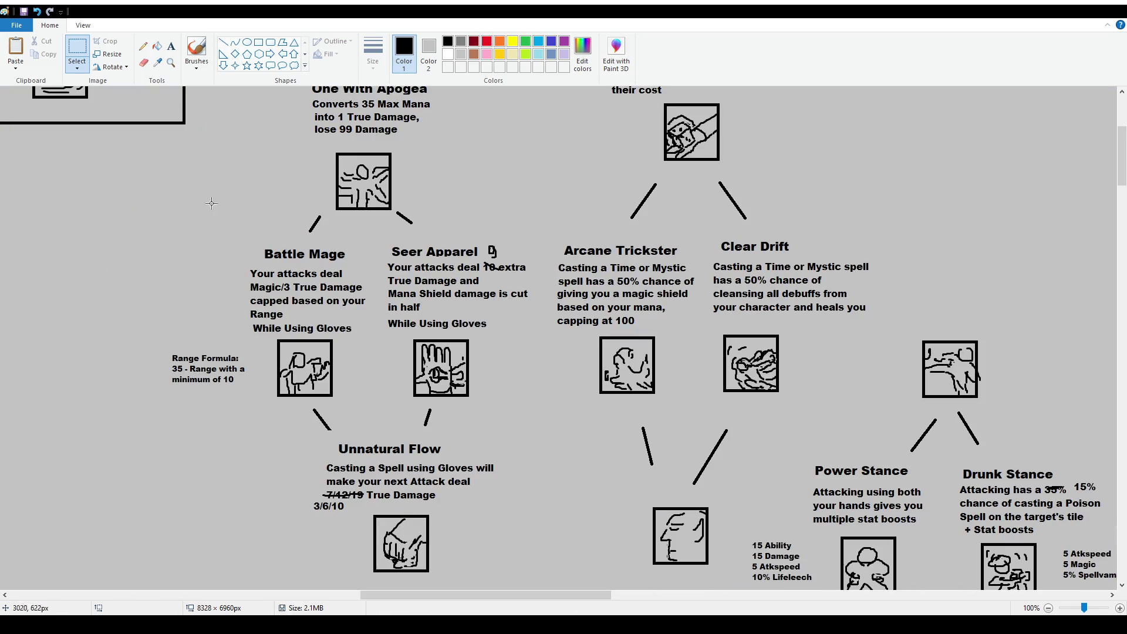
left_click(258, 42)
left_click_drag(243, 239, 375, 411)
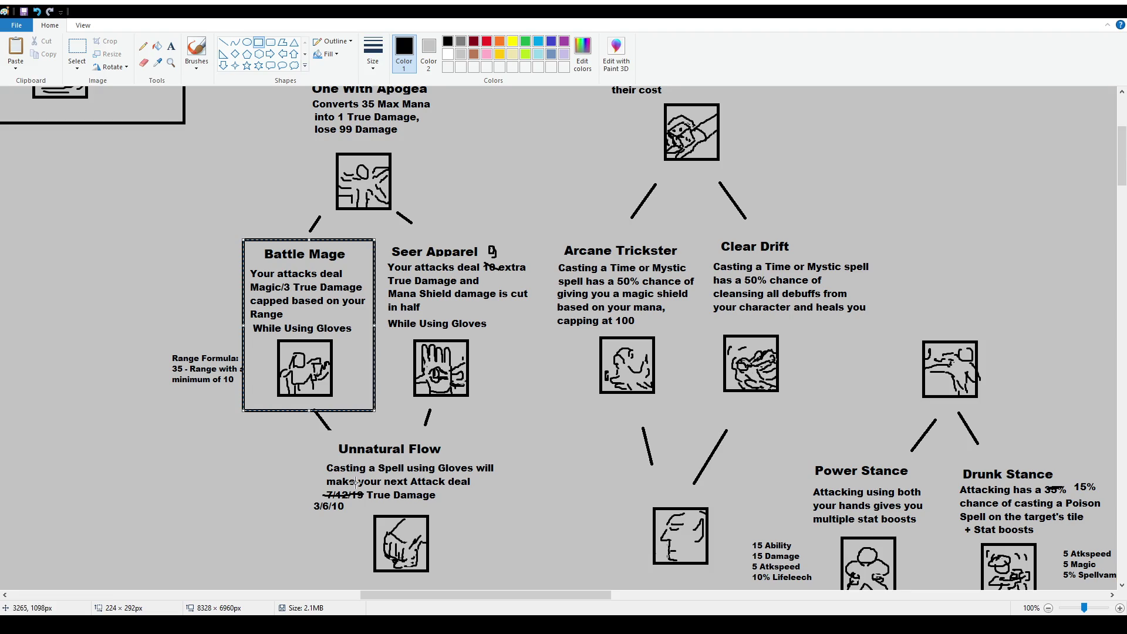
left_click(316, 466)
key("ctrl+z")
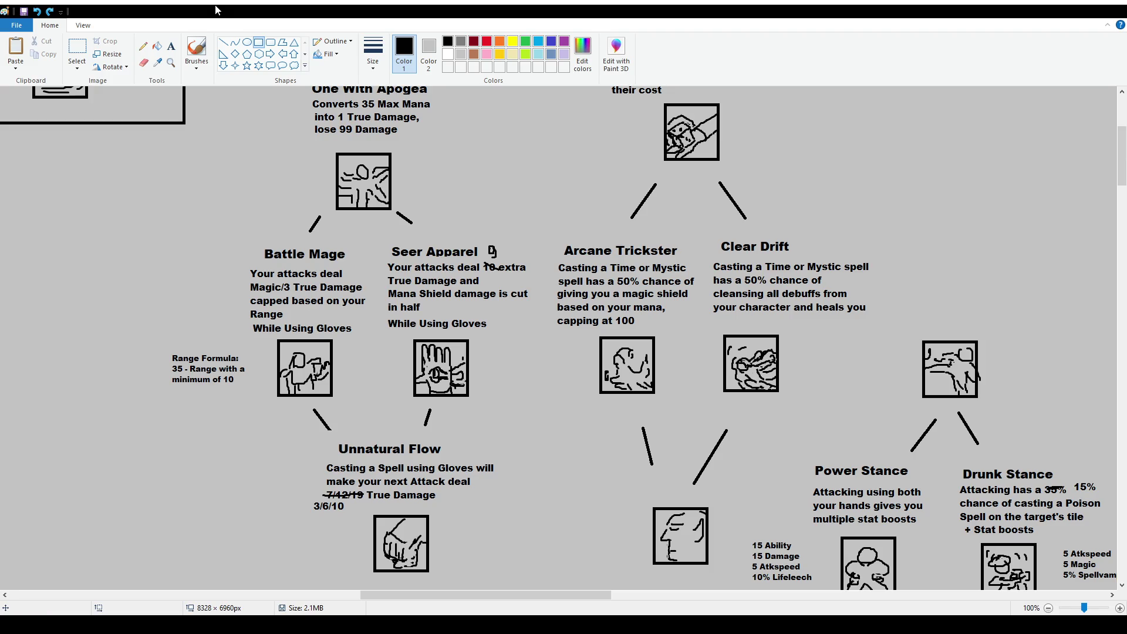
Add the note 'please use a sword lmao' in size 10 left of Battle Mage's icon
left_click(171, 46)
left_click_drag(164, 390, 272, 405)
type("please use a sword lmao")
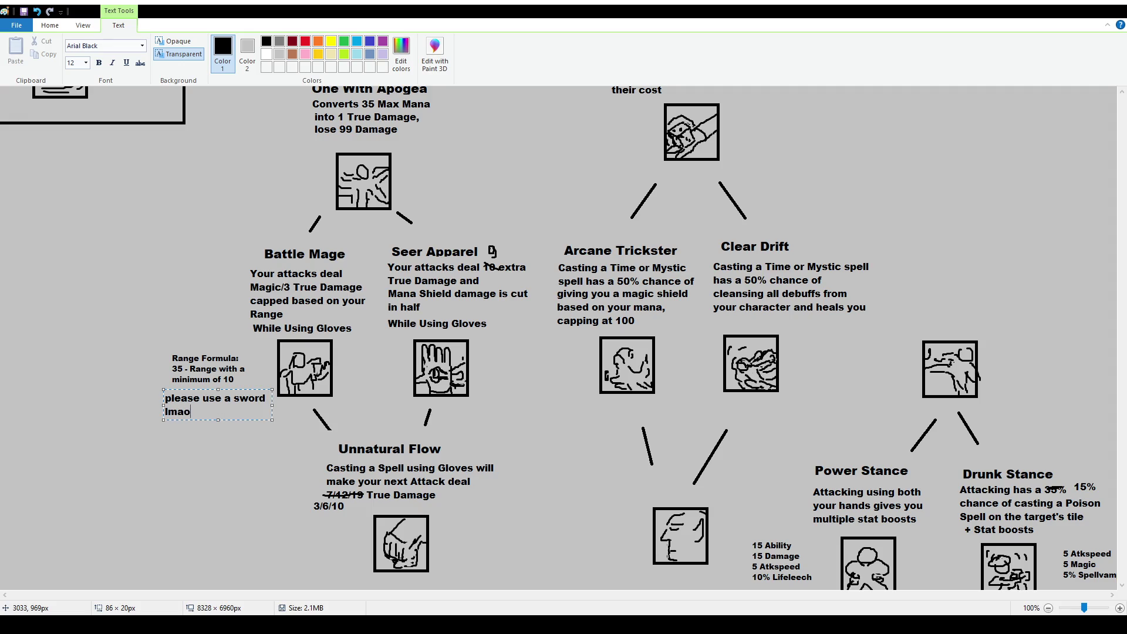
key("ctrl+a")
left_click(74, 63)
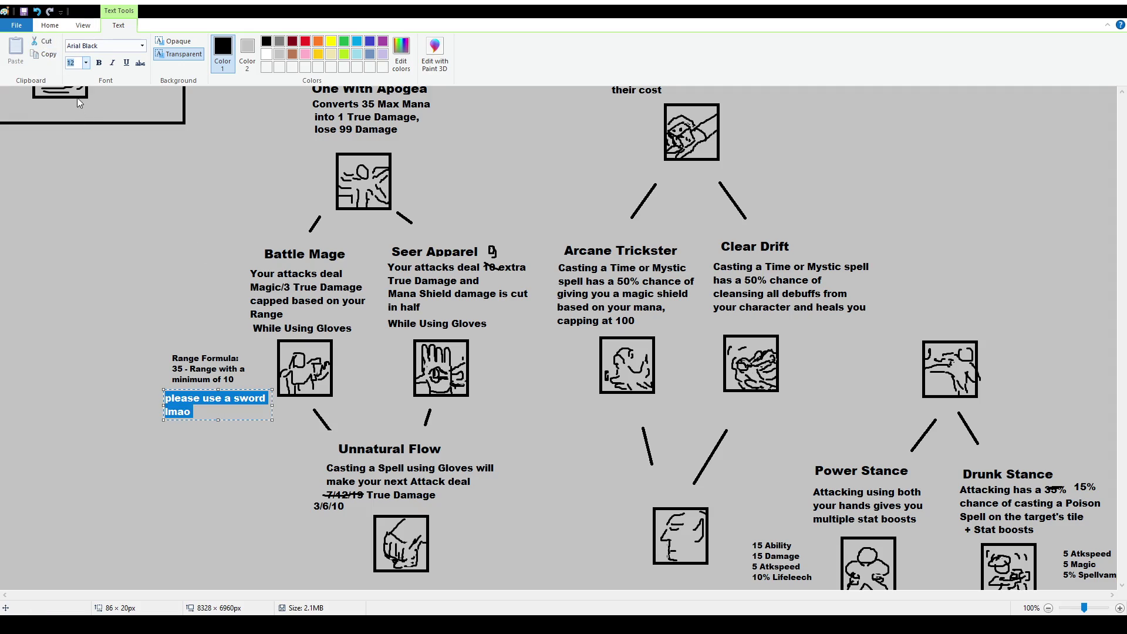
type("10")
key("Return")
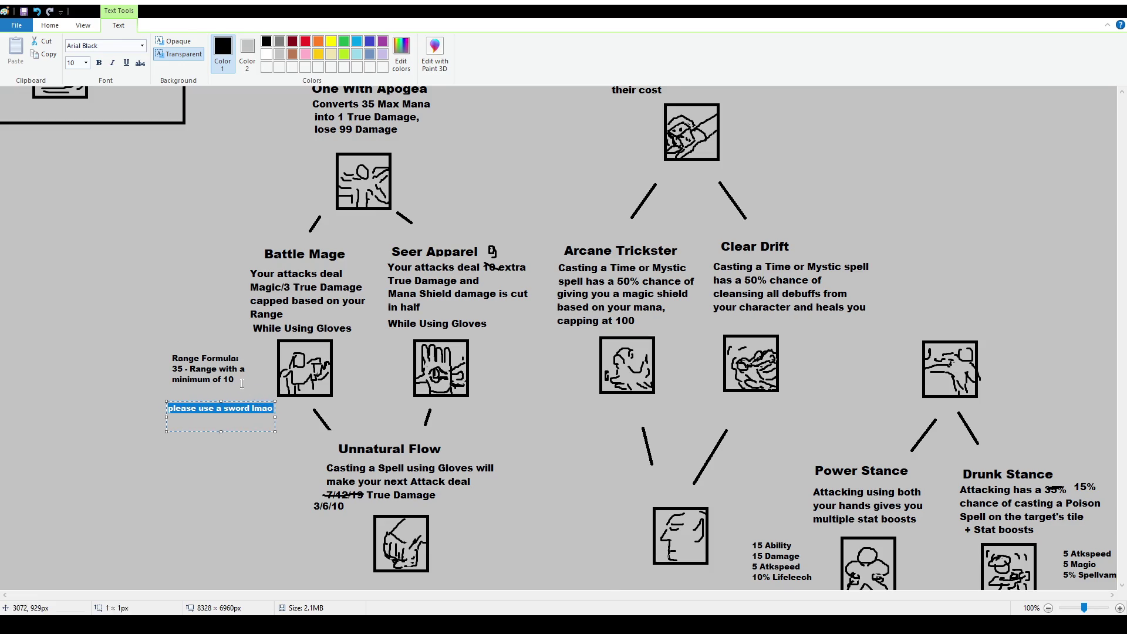
left_click(242, 383)
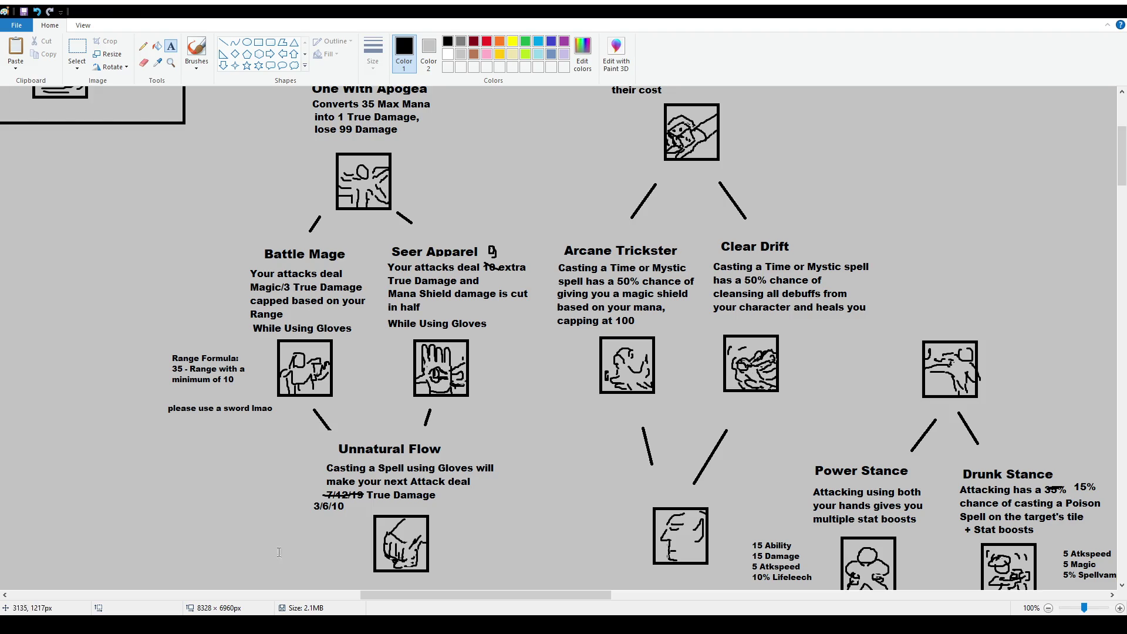
Select the handwritten 10 and drag it over the crossed-out 47 in Birth Revelation's text
scroll(909, 572, "right", 15)
scroll(909, 571, "up", 5)
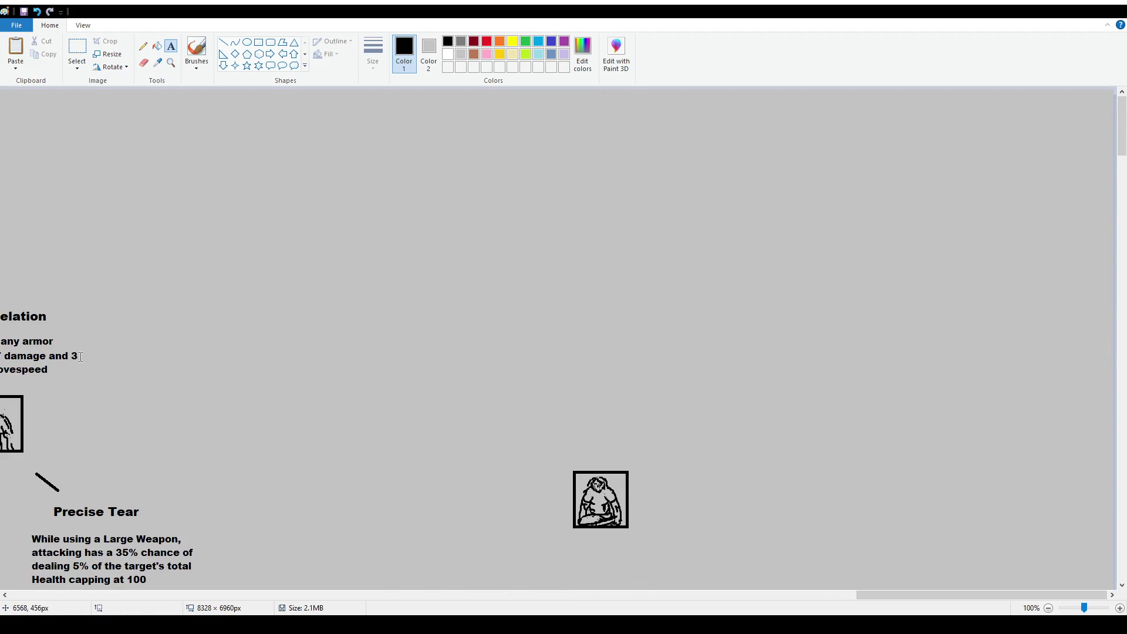
mouse_move(938, 595)
left_mouse_down()
mouse_move(772, 595)
mouse_move(788, 595)
left_mouse_up()
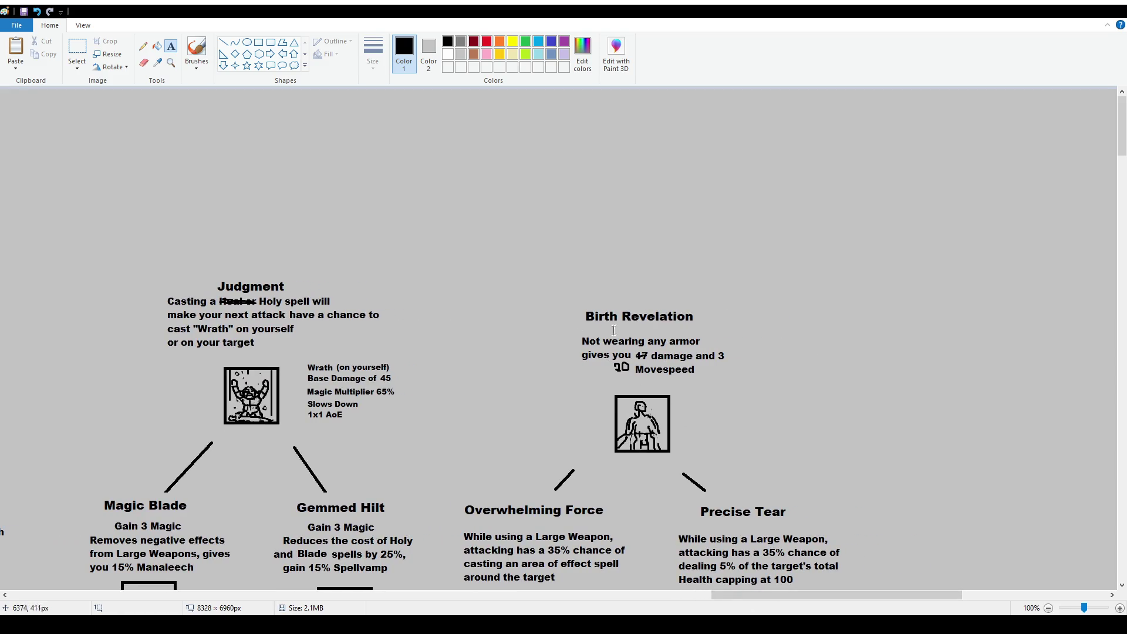
left_click(77, 50)
left_click_drag(612, 359, 631, 376)
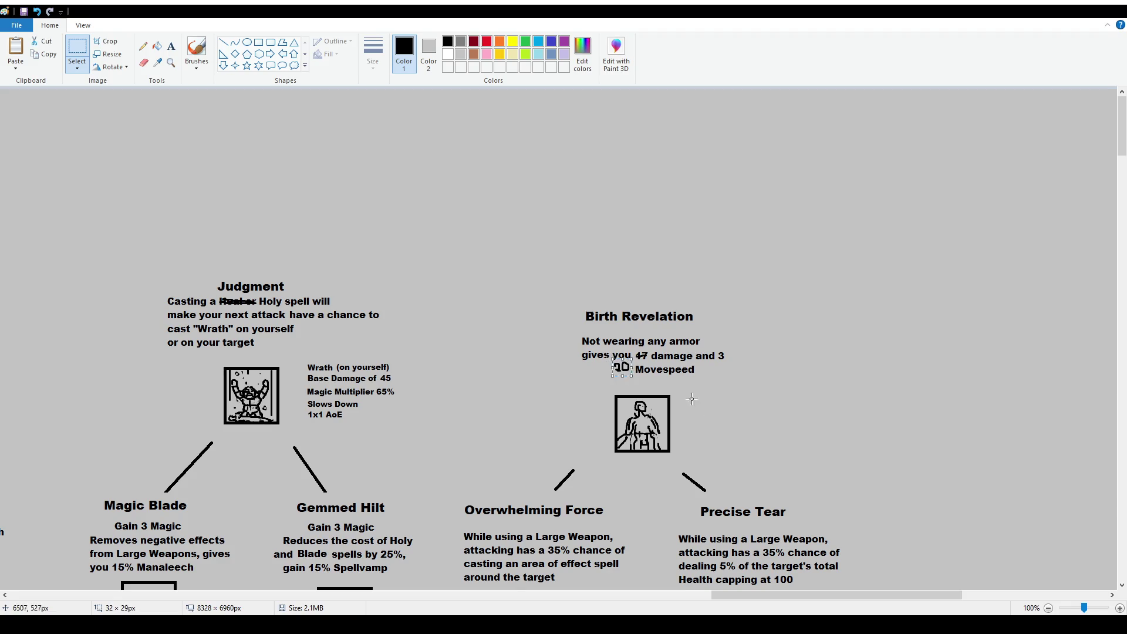
scroll(765, 438, "up", 1, "ctrl")
mouse_move(776, 595)
left_mouse_down()
mouse_move(982, 606)
mouse_move(788, 599)
left_mouse_up()
scroll(717, 488, "down", 5)
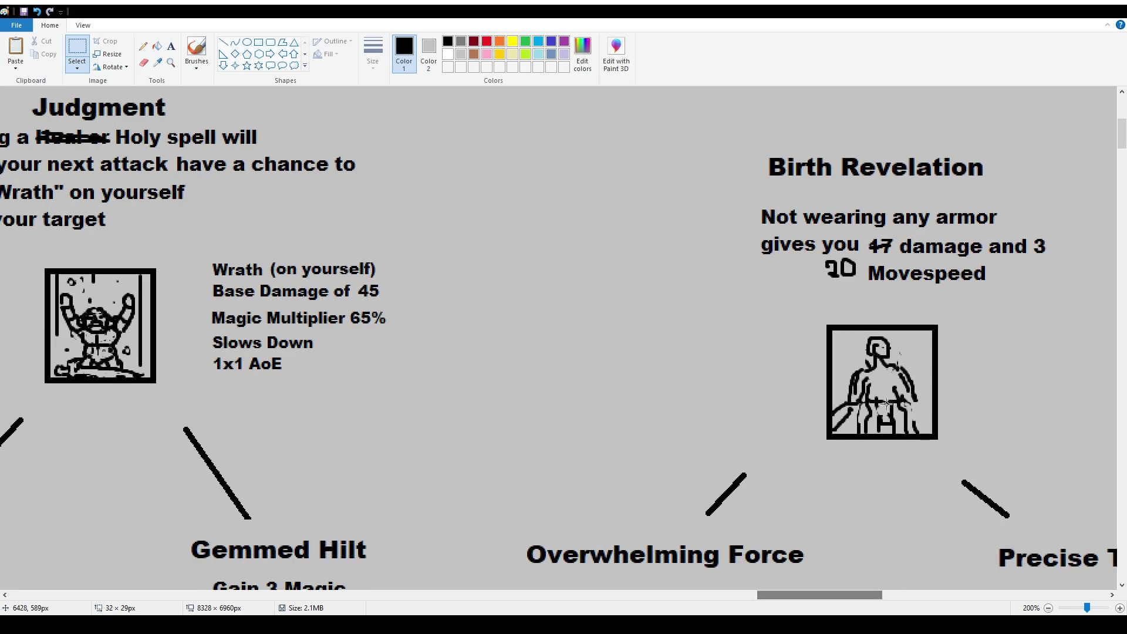
mouse_move(824, 256)
left_mouse_down()
mouse_move(858, 282)
mouse_move(880, 249)
left_mouse_up()
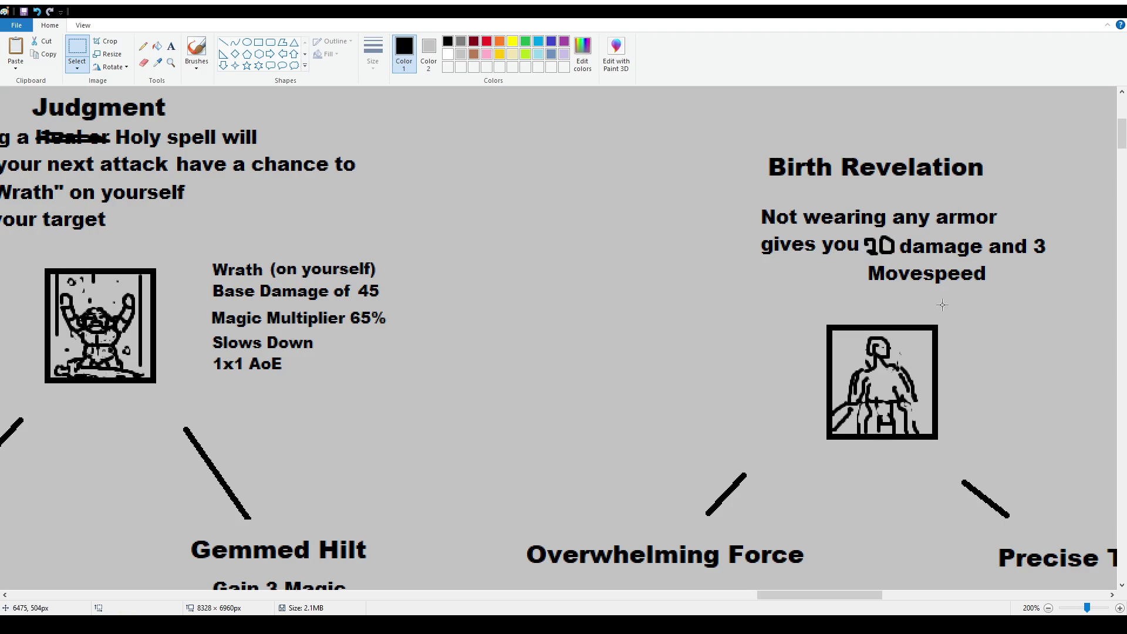
scroll(639, 276, "down", 1, "ctrl")
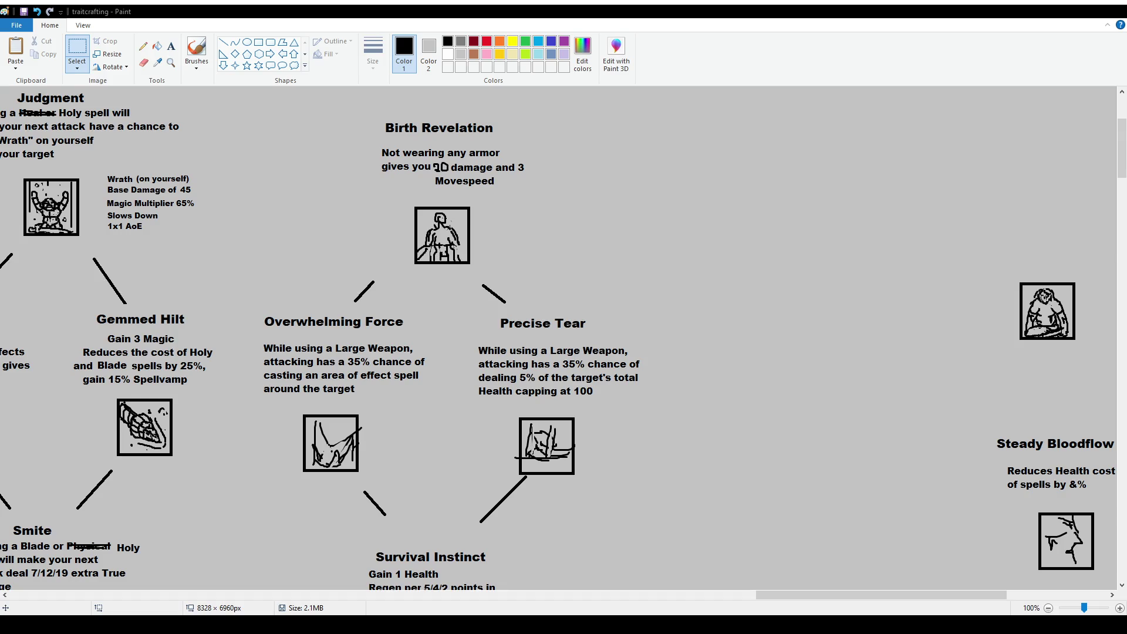
Zoom to 50% and make, then clear, a selection around Birth Revelation
scroll(340, 217, "down", 1, "ctrl")
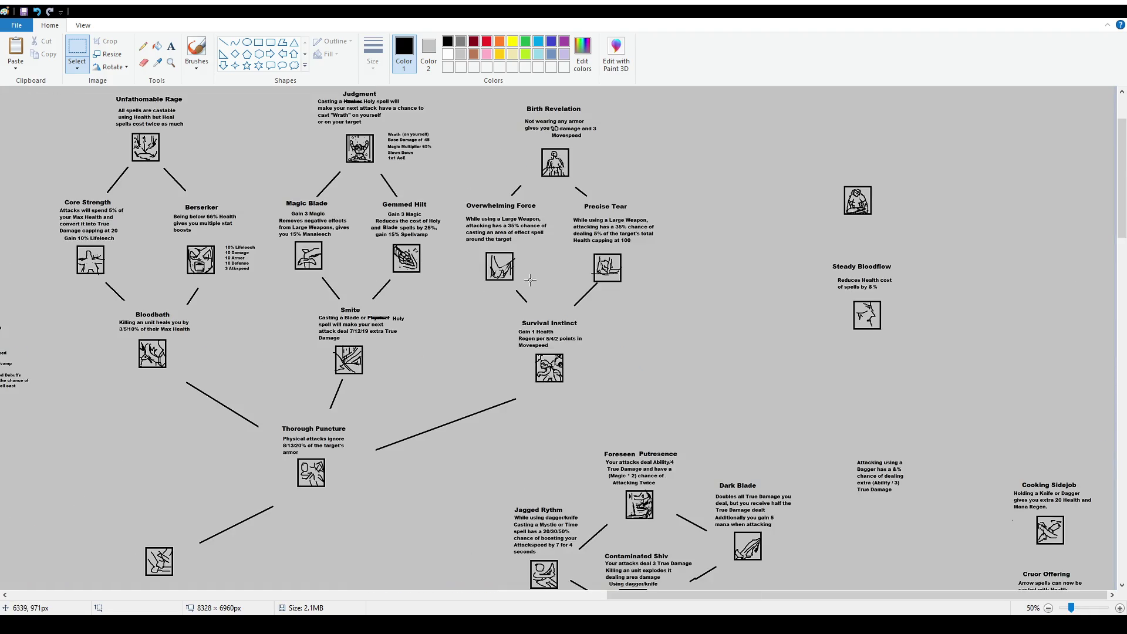
left_click_drag(809, 595, 270, 595)
scroll(551, 382, "down", 10)
scroll(551, 383, "down", 10)
left_click_drag(398, 297, 495, 369)
left_click_drag(511, 594, 1031, 594)
scroll(717, 275, "up", 15)
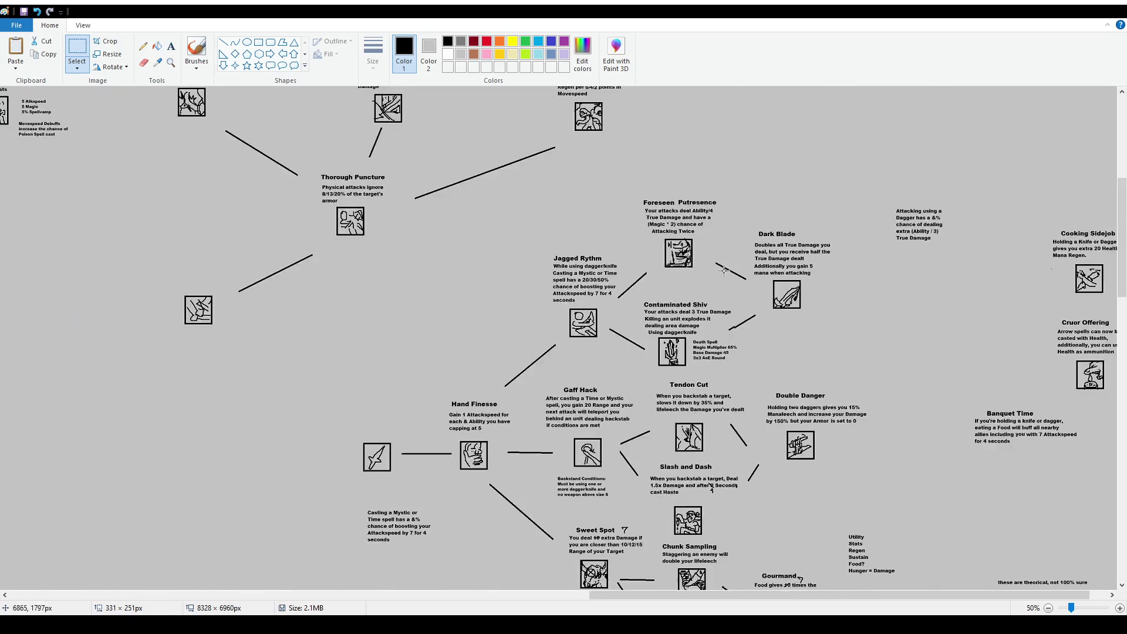
scroll(718, 275, "up", 5)
left_click_drag(544, 181, 643, 289)
left_click(711, 288)
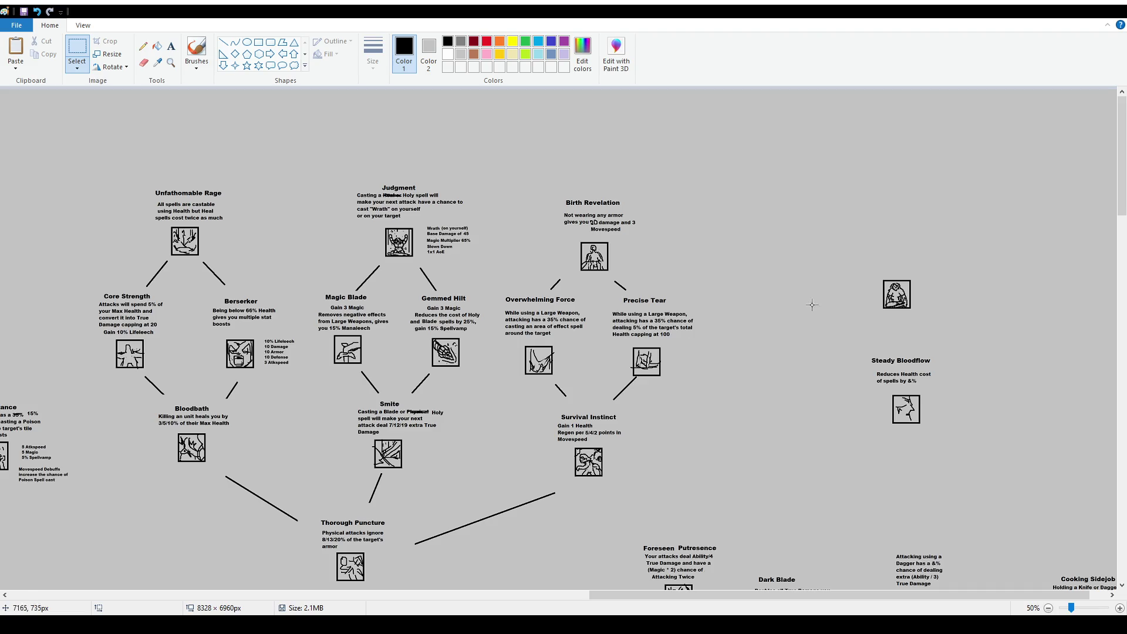
Move Steady Bloodflow and the lone icon above it up and to the right
mouse_move(861, 264)
left_mouse_down()
mouse_move(935, 324)
mouse_move(955, 279)
left_mouse_up()
left_click_drag(867, 352, 993, 458)
left_click_drag(934, 425, 971, 396)
left_click_drag(887, 236, 894, 237)
left_click_drag(977, 298, 907, 223)
left_click_drag(952, 278, 965, 270)
key("Escape")
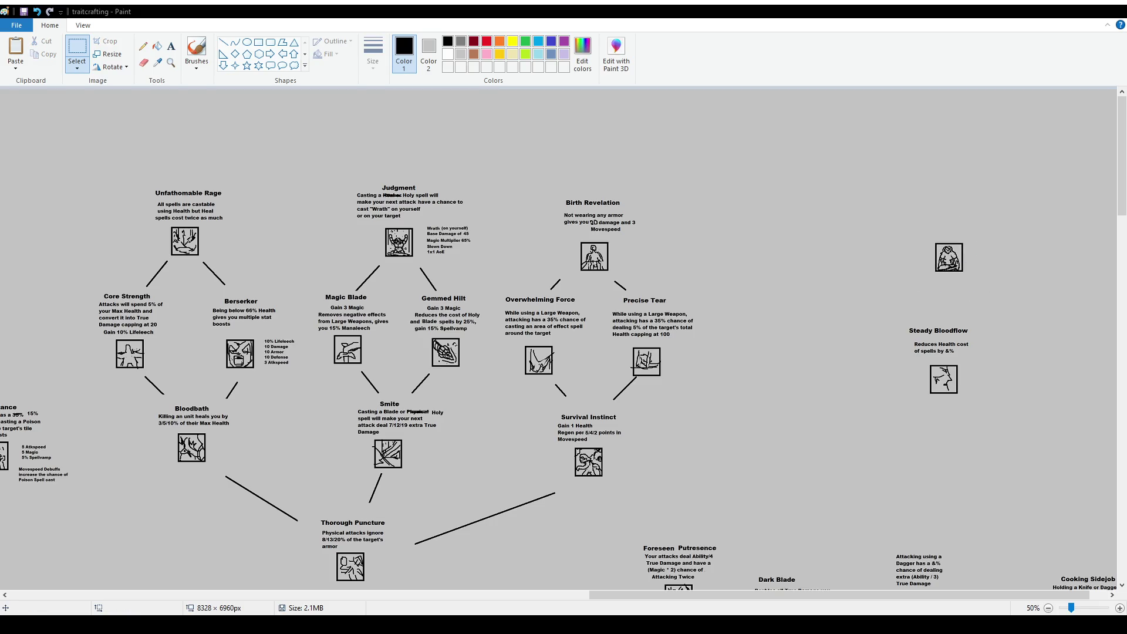
Create an empty text box beside Birth Revelation
left_click(170, 45)
left_click_drag(745, 251, 868, 295)
scroll(79, 63, "down", 3)
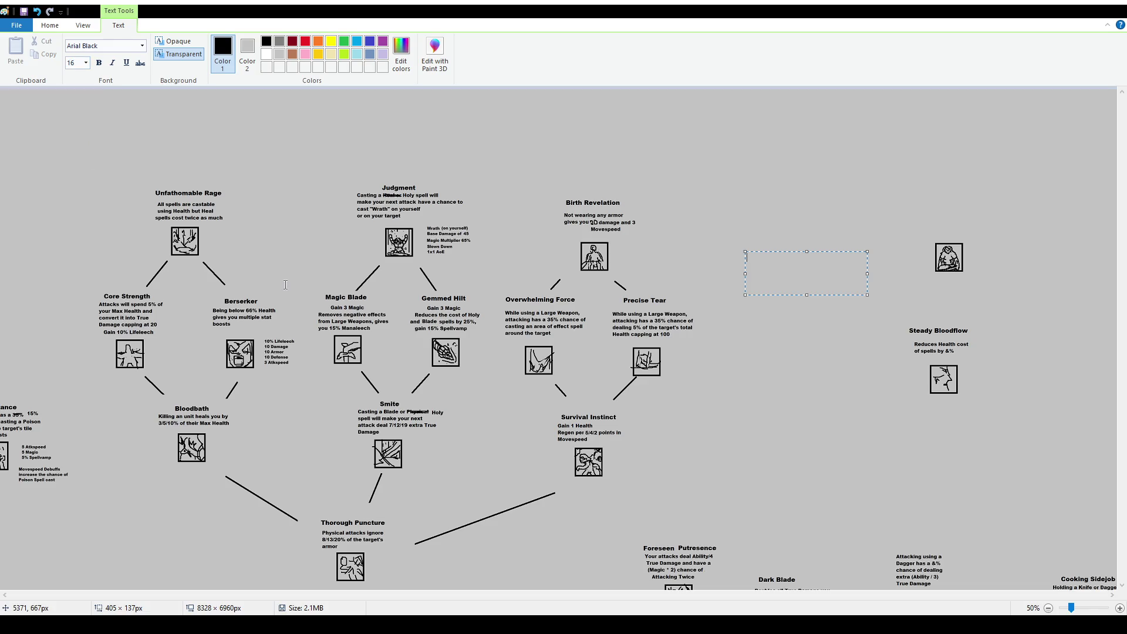
Enter the Skalsborn title and 'You are a Skal, gain several stats' at size 16, then zoom to 100%
type("Sk")
type("12")
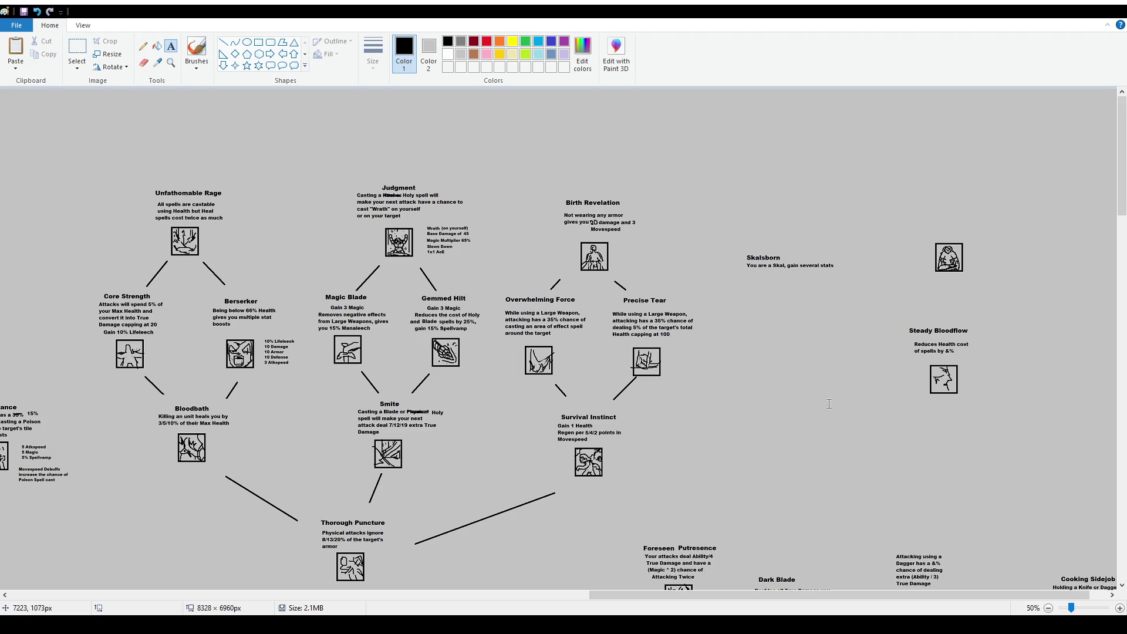
scroll(718, 573, "up", 1)
scroll(718, 572, "right", 10)
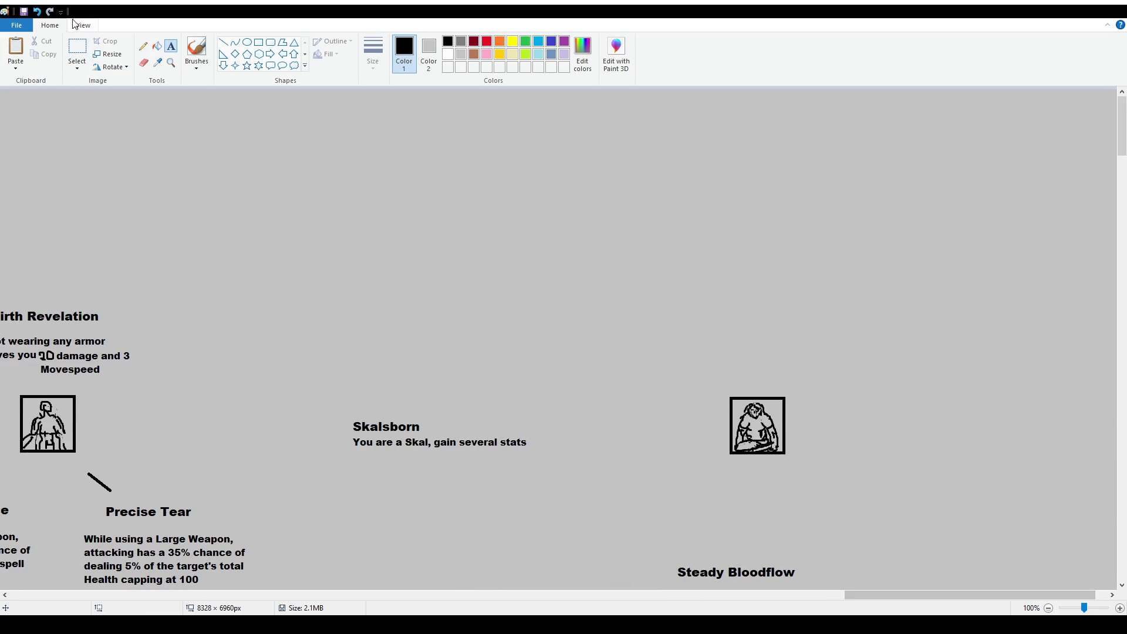
Select the Skalsborn title to recentre it
left_click(76, 50)
mouse_move(347, 412)
left_mouse_down()
mouse_move(468, 444)
mouse_move(439, 425)
mouse_move(476, 425)
left_mouse_up()
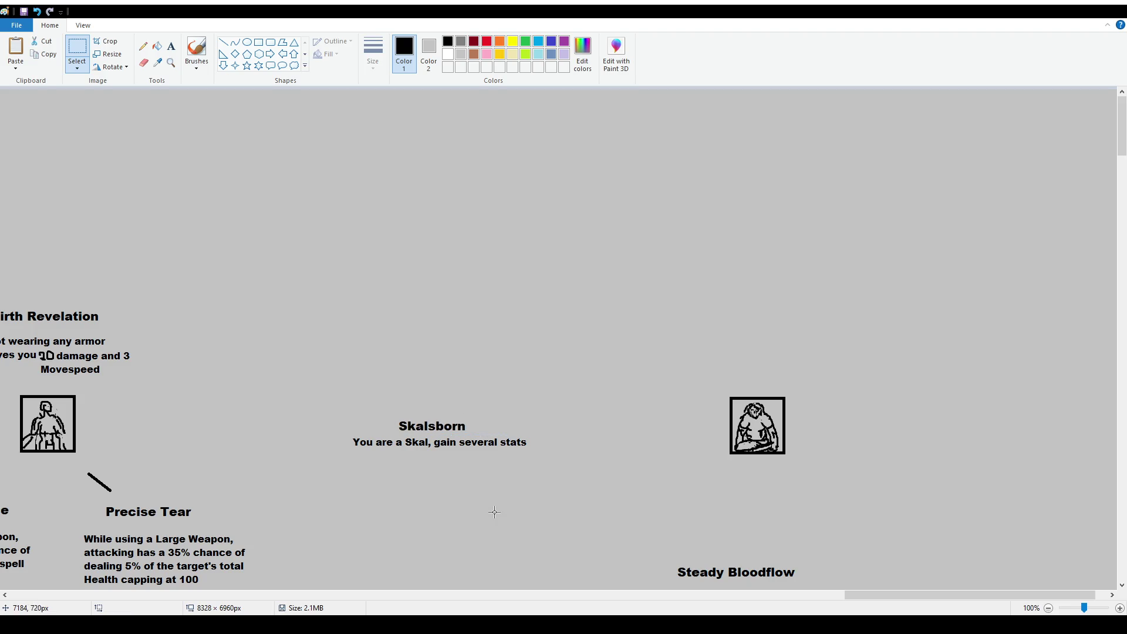
scroll(493, 513, "down", 3)
left_click(171, 47)
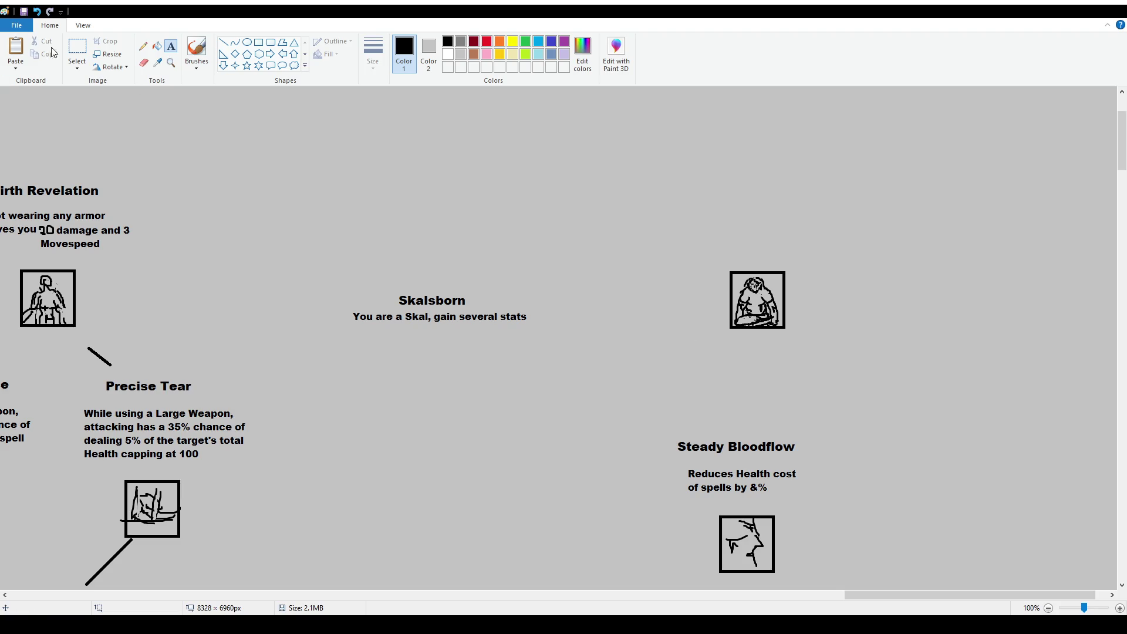
left_click(77, 50)
Paste a copy of the small empty square frame as Skalsborn's icon box
scroll(536, 393, "down", 1, "ctrl")
scroll(225, 376, "down", 6)
left_click_drag(664, 592, 388, 592)
scroll(411, 405, "down", 4)
left_click_drag(404, 389, 458, 438)
scroll(719, 320, "up", 10)
left_click_drag(657, 597, 933, 596)
key("ctrl+v")
mouse_move(29, 116)
left_mouse_down()
mouse_move(762, 315)
mouse_move(751, 317)
left_mouse_up()
left_click(791, 284)
Add '(Requires Birth Reveleation and Skalsfeet)' below the Skalsborn description, widening its box
scroll(782, 564, "up", 1, "ctrl")
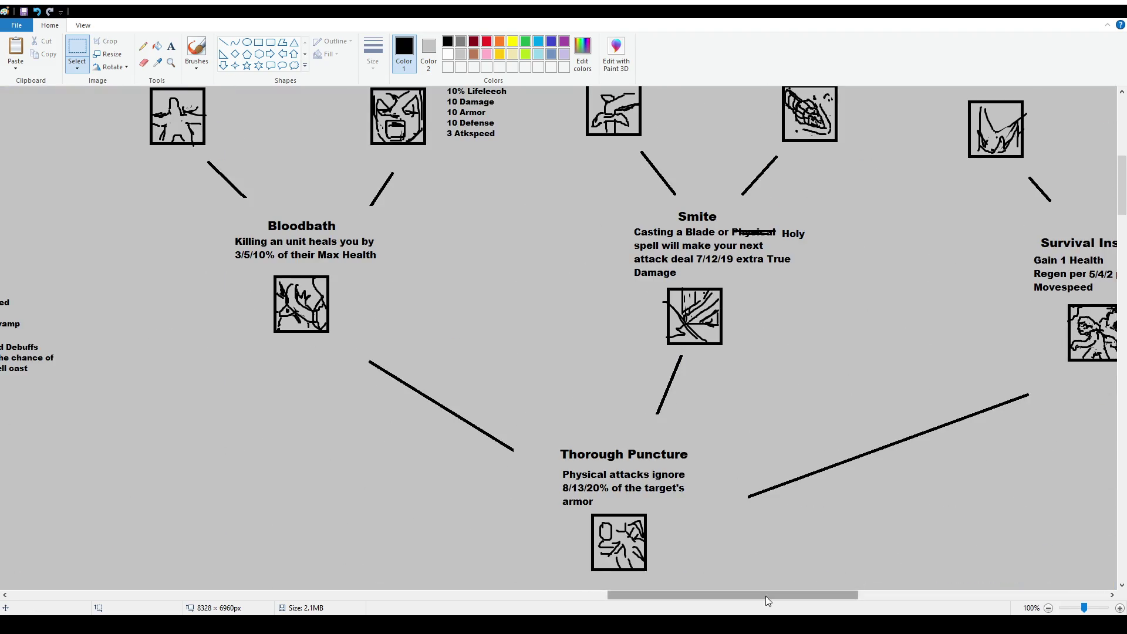
left_click_drag(766, 597, 917, 597)
scroll(828, 359, "up", 5)
left_click(170, 46)
left_click_drag(752, 344, 892, 372)
type("(R")
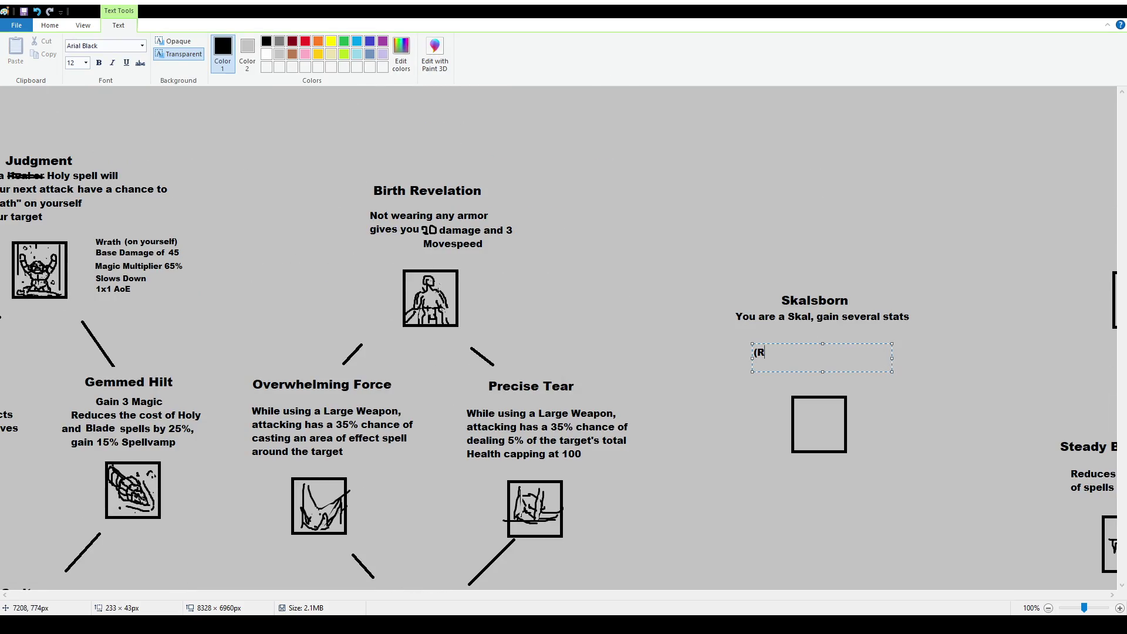
type("equires Birth Rev")
type("eleation and S")
type("kalsfeet)")
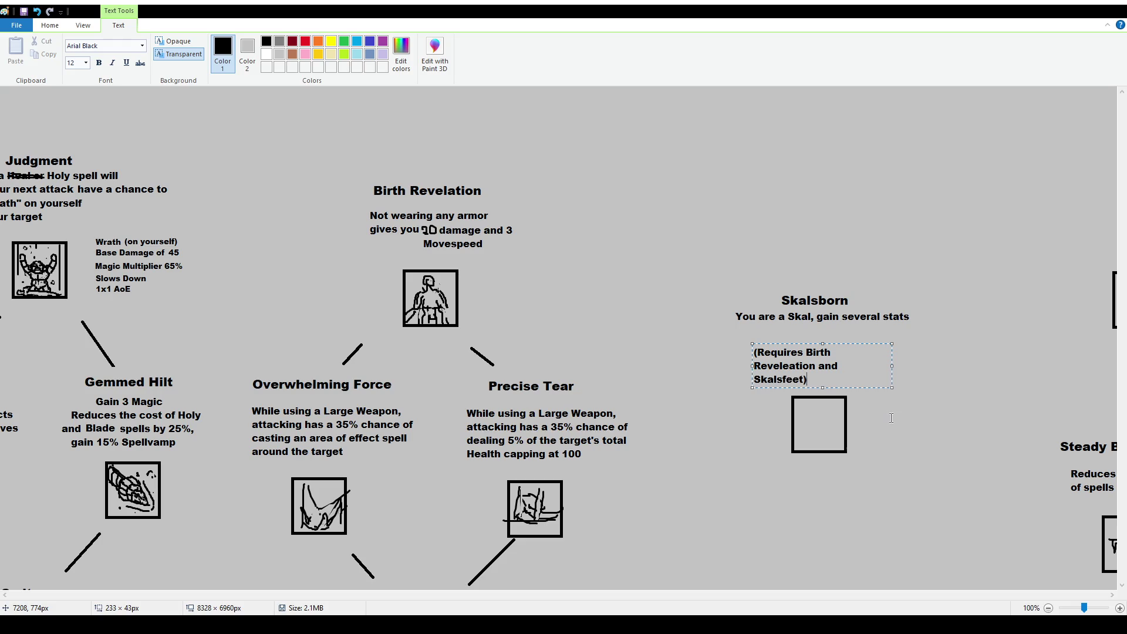
mouse_move(892, 366)
left_mouse_down()
mouse_move(972, 369)
mouse_move(888, 370)
mouse_move(902, 369)
left_mouse_up()
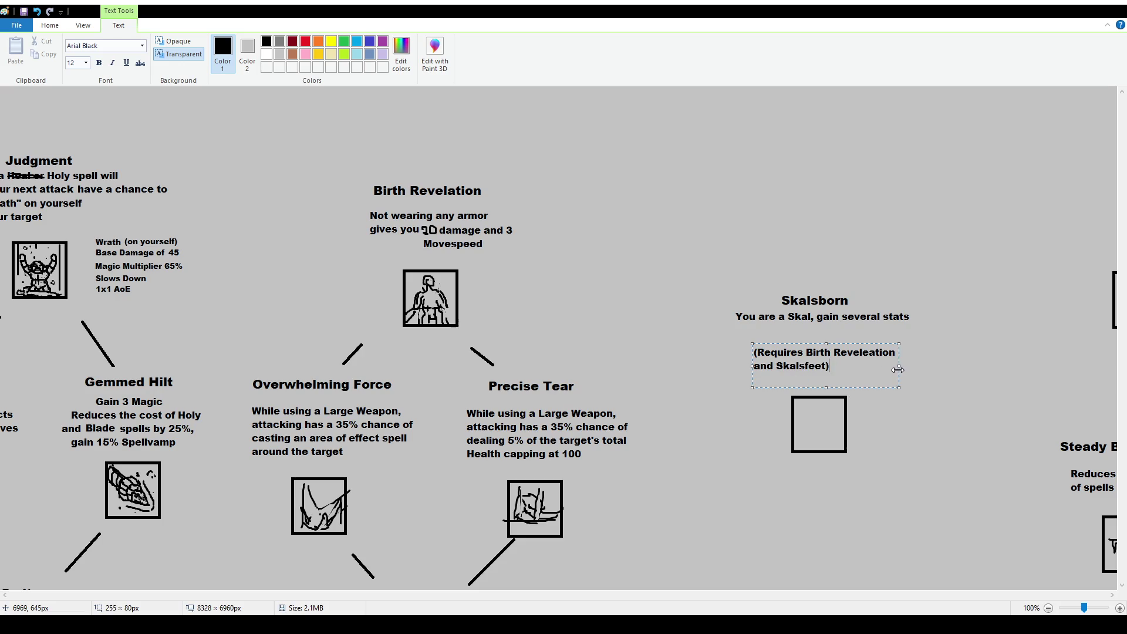
left_click(620, 264)
Shift the Skalsborn title and description slightly down
left_click(77, 50)
left_click_drag(741, 340, 866, 373)
mouse_move(697, 276)
left_mouse_down()
mouse_move(946, 329)
mouse_move(924, 322)
left_mouse_up()
left_click(197, 51)
left_click_drag(783, 596, 879, 596)
scroll(558, 337, "down", 3)
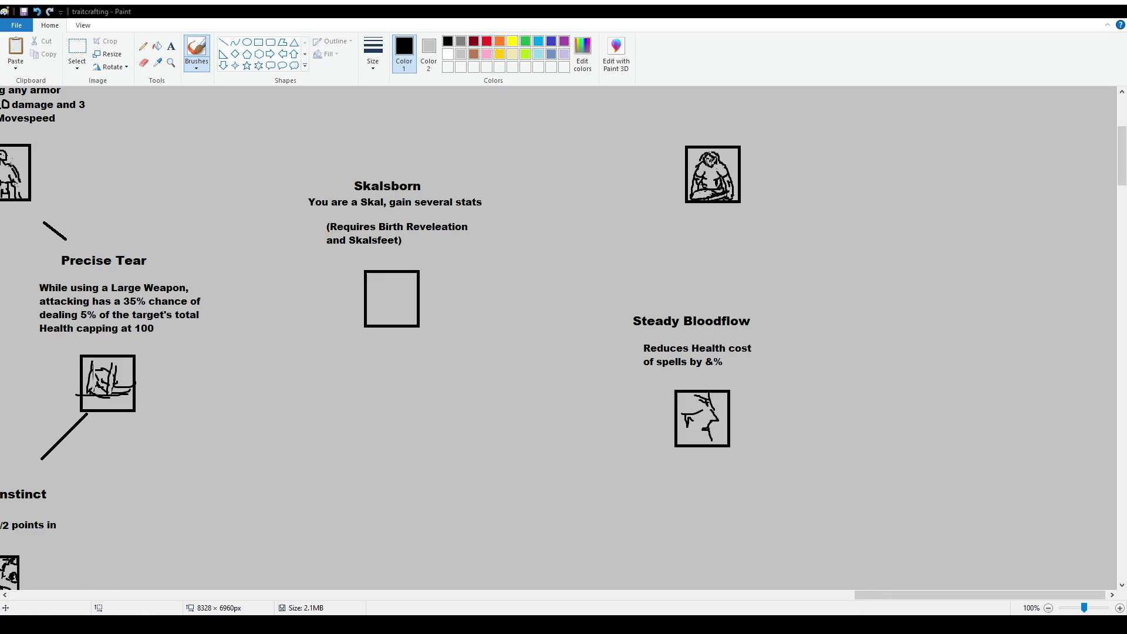
Sketch a bearded Skal face with head, eye and beard strokes inside Skalsborn's square, undoing stray strokes
scroll(529, 395, "up", 1)
scroll(528, 395, "down", 3)
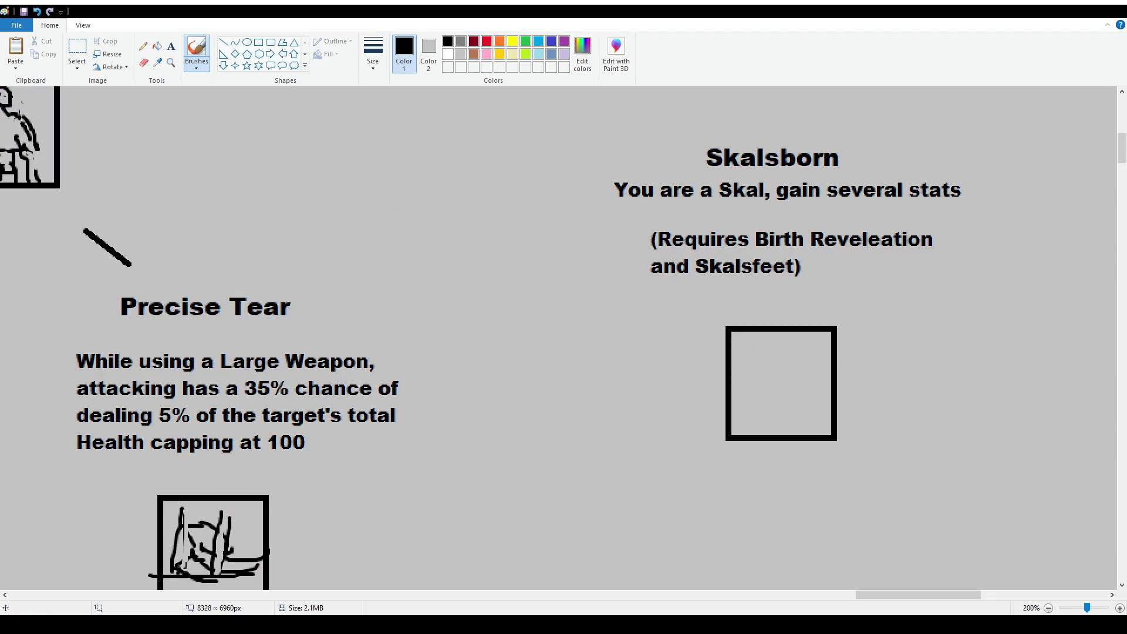
left_click_drag(919, 595, 959, 595)
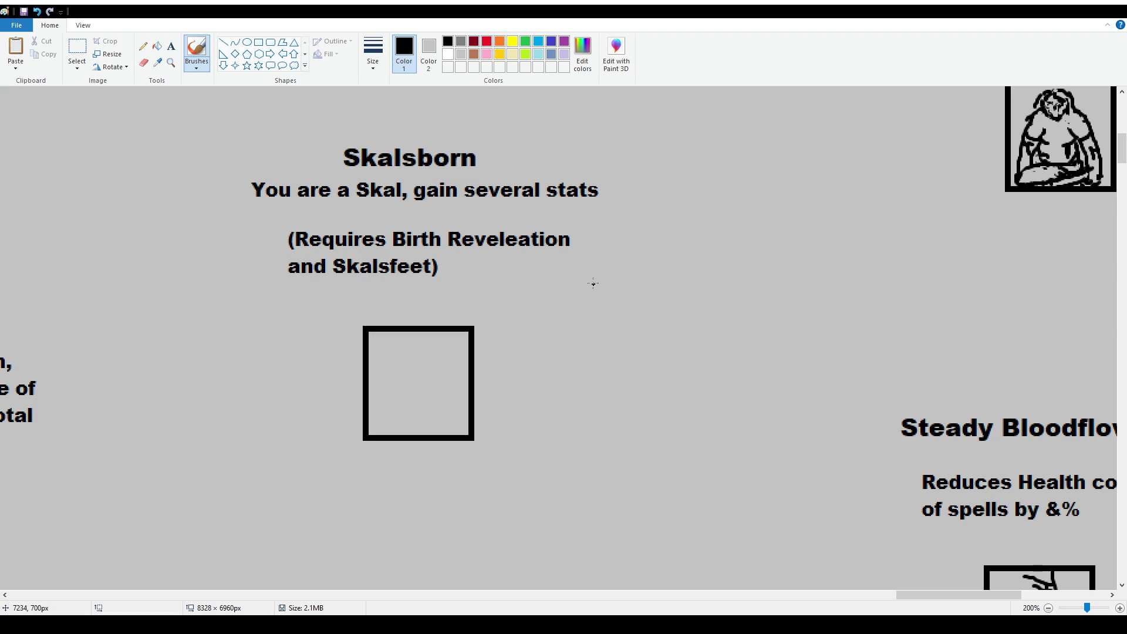
mouse_move(431, 362)
left_mouse_down()
mouse_move(421, 367)
mouse_move(445, 383)
mouse_move(426, 361)
mouse_move(420, 380)
mouse_move(381, 357)
mouse_move(450, 353)
left_mouse_up()
mouse_move(406, 391)
left_mouse_down()
mouse_move(382, 383)
mouse_move(405, 392)
mouse_move(451, 380)
mouse_move(434, 402)
mouse_move(389, 385)
mouse_move(387, 414)
mouse_move(428, 418)
mouse_move(449, 407)
left_mouse_up()
key("ctrl+z")
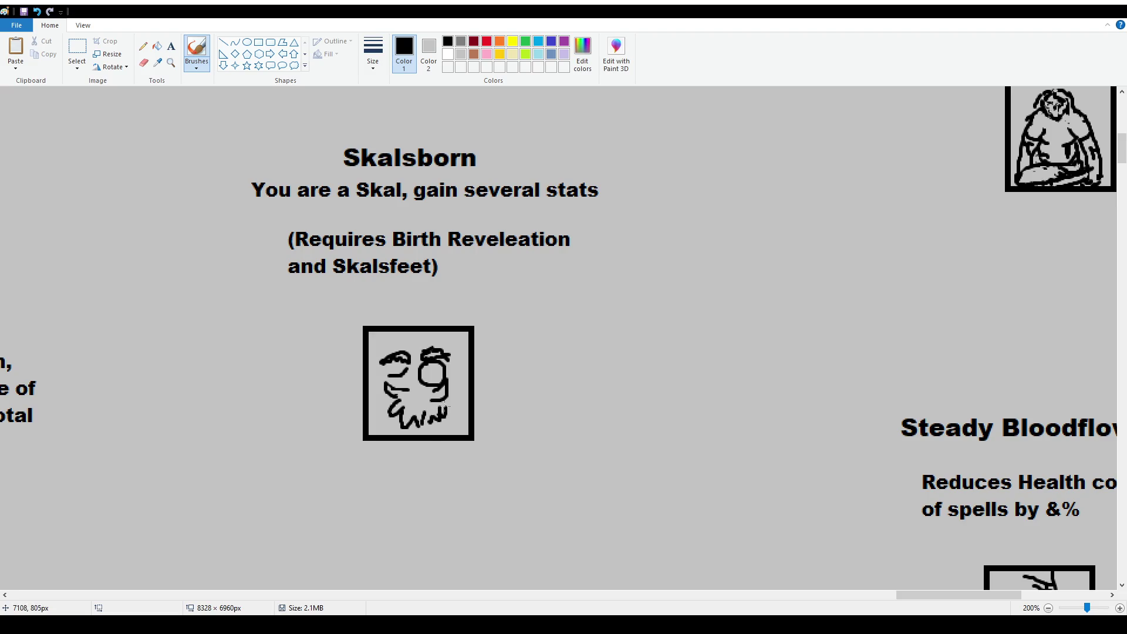
mouse_move(456, 357)
left_mouse_down()
mouse_move(469, 353)
mouse_move(455, 376)
left_mouse_up()
mouse_move(366, 362)
left_mouse_down()
mouse_move(383, 376)
mouse_move(421, 338)
mouse_move(445, 348)
mouse_move(457, 389)
left_mouse_up()
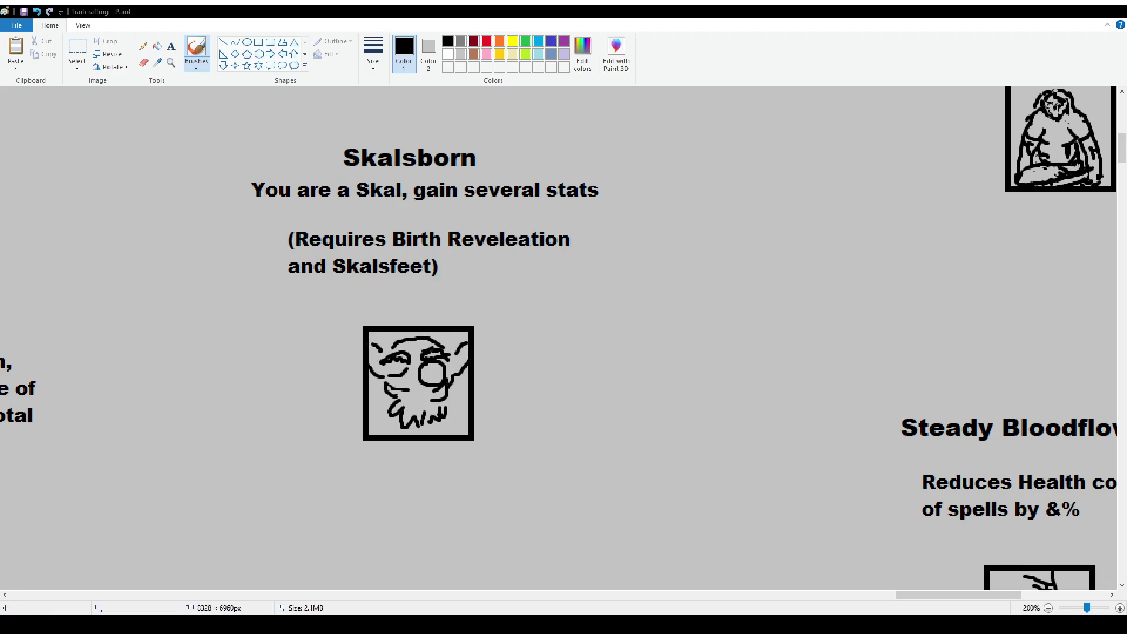
left_click_drag(386, 401, 375, 416)
left_click_drag(444, 417, 467, 405)
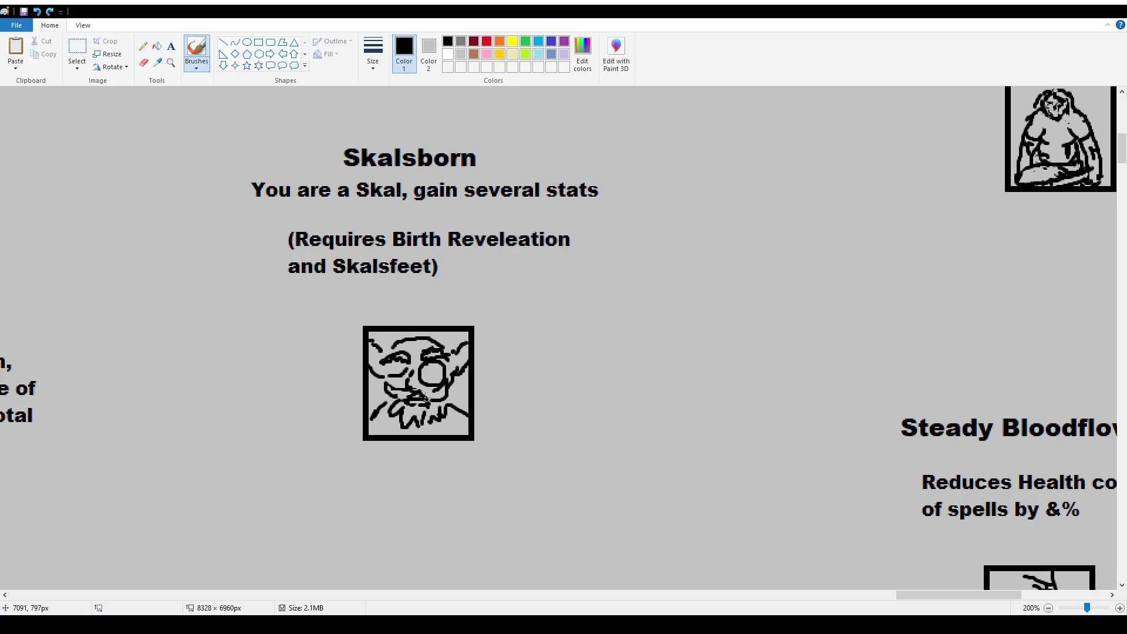
key("ctrl+z")
Touch up the icon's mouth, then start a size-10 stat box with +3 Movespeed and +5 Atkspeed
left_click_drag(407, 397, 415, 396)
left_click(171, 46)
left_click_drag(503, 304, 717, 439)
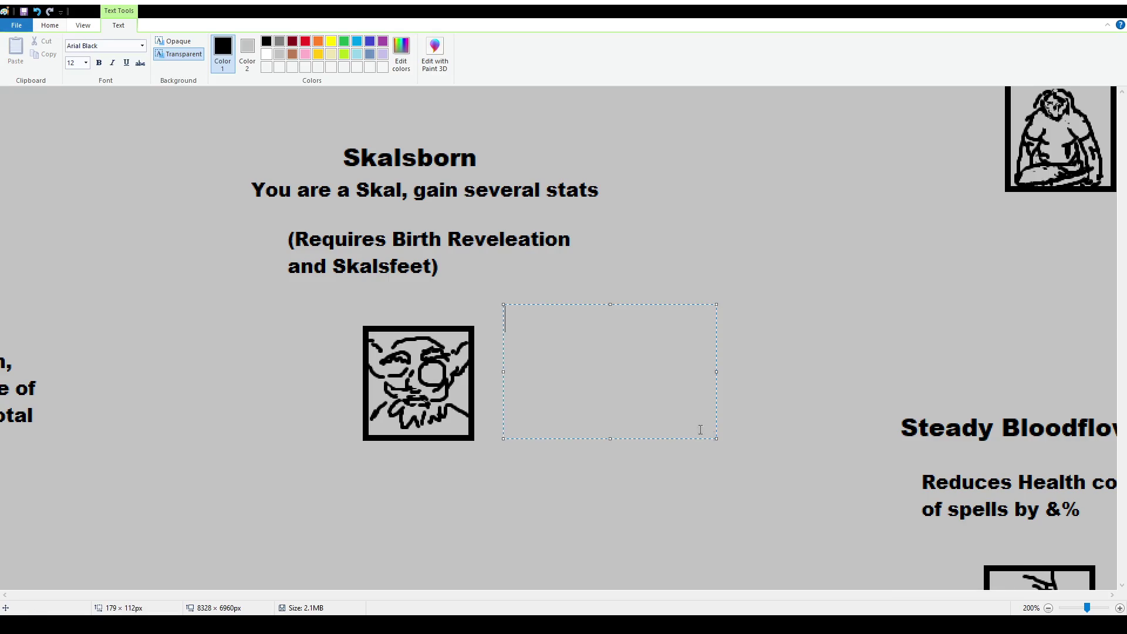
type("10")
type("Gain 3")
key("BackSpace")
key("BackSpace")
key("BackSpace")
key("BackSpace")
type("+4")
key("BackSpace")
key("BackSpace")
type("3 Movespeed")
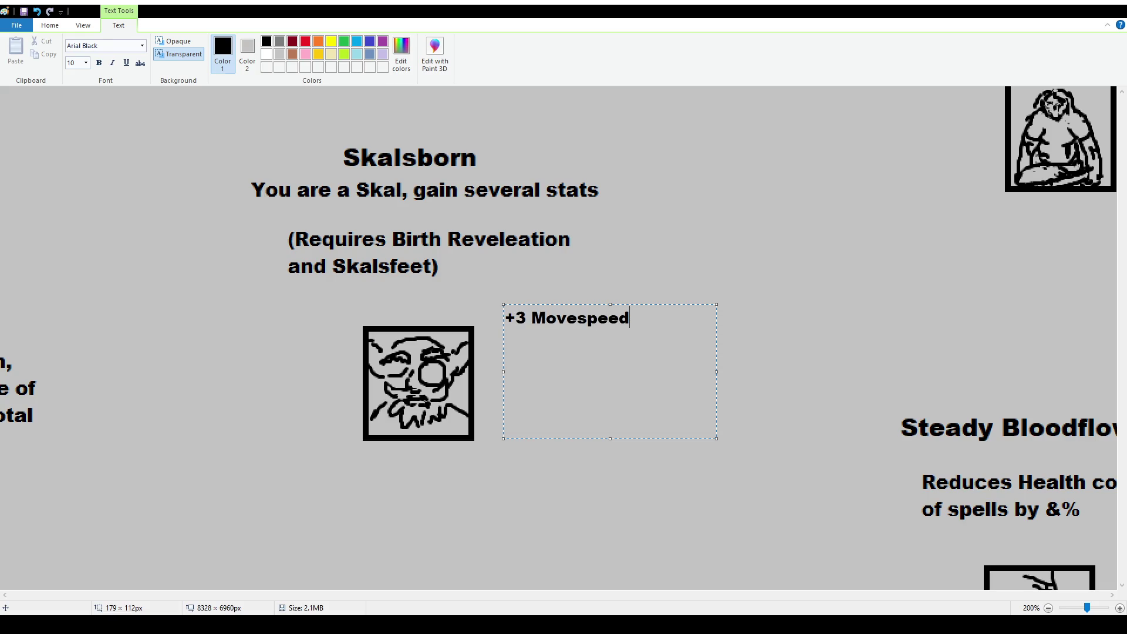
key("Return")
type("+5 Atkspeed")
key("Return")
Add the lines +100 Health, +50 Mana +10 Magic and +10 Ability
type("+100 Health")
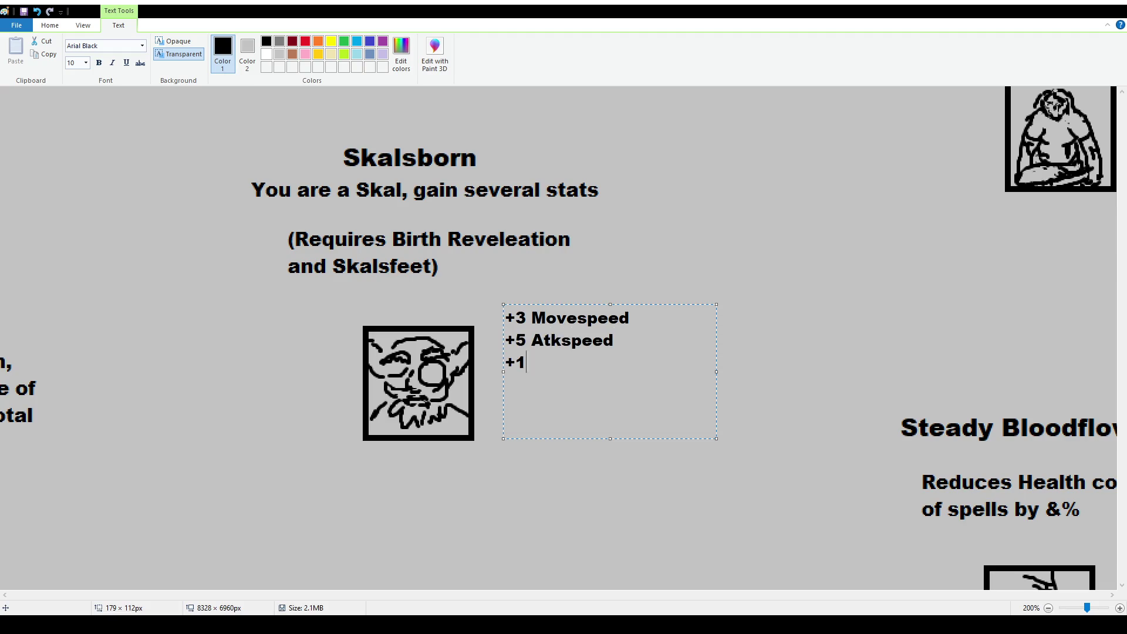
key("Return")
type("+")
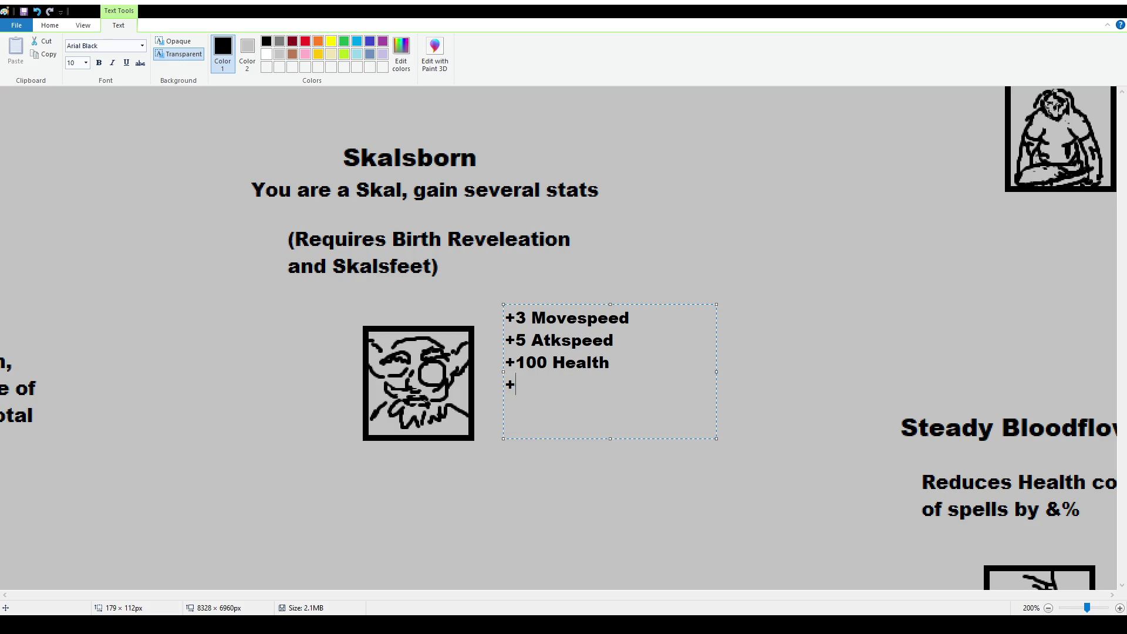
type("50 Mana ")
type("+10")
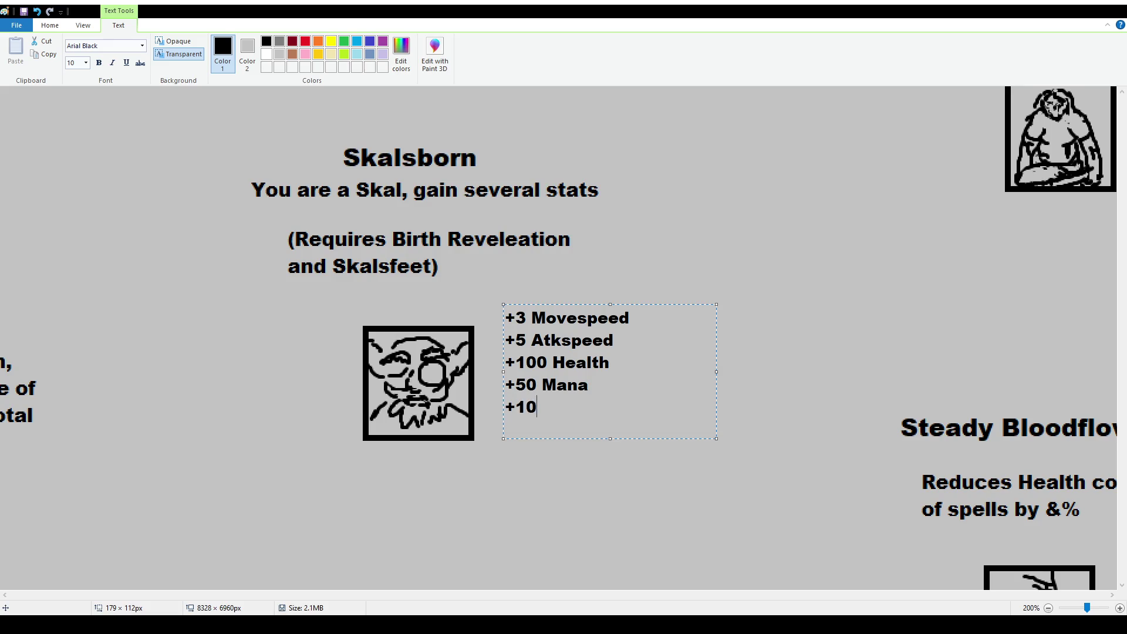
type(" Magic")
key("Return")
type("+")
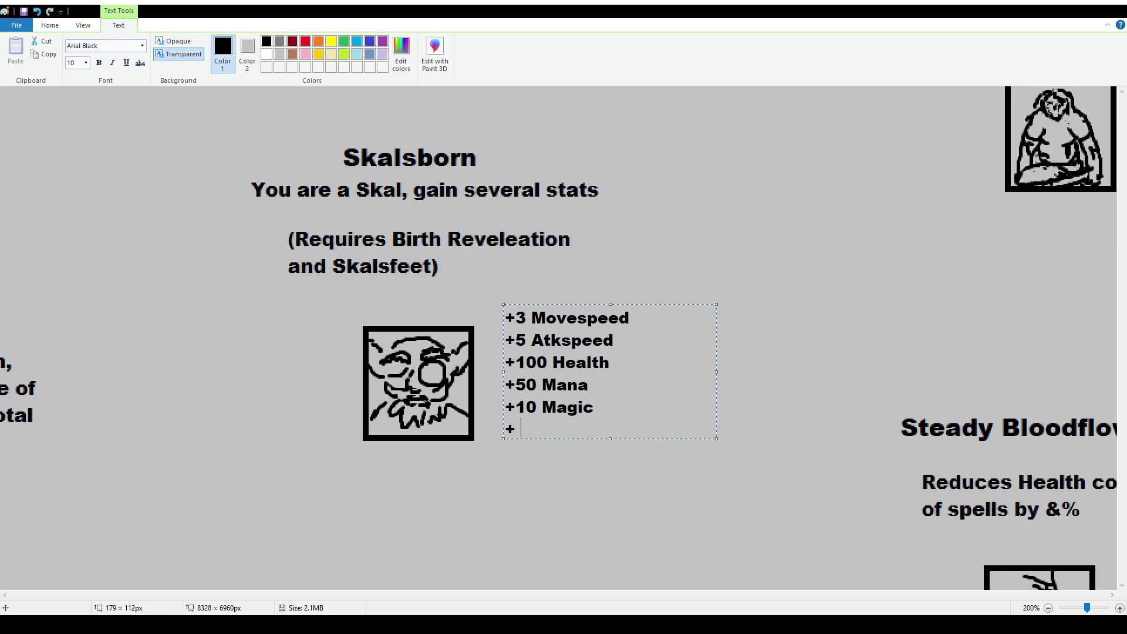
type("10 Abiliuty")
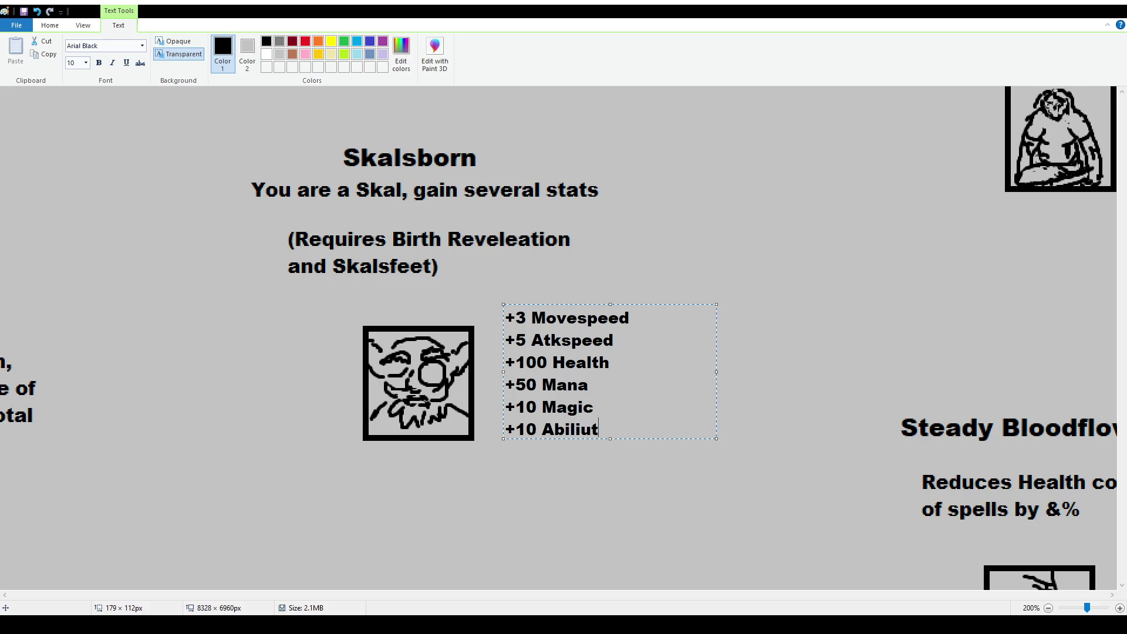
key("BackSpace")
key("BackSpace")
key("BackSpace")
type("ty")
key("Return")
Delete the +100 Health line and add 10 Armor and -10 Defense
left_click_drag(610, 363, 446, 364)
key("BackSpace")
key("BackSpace")
left_click(588, 435)
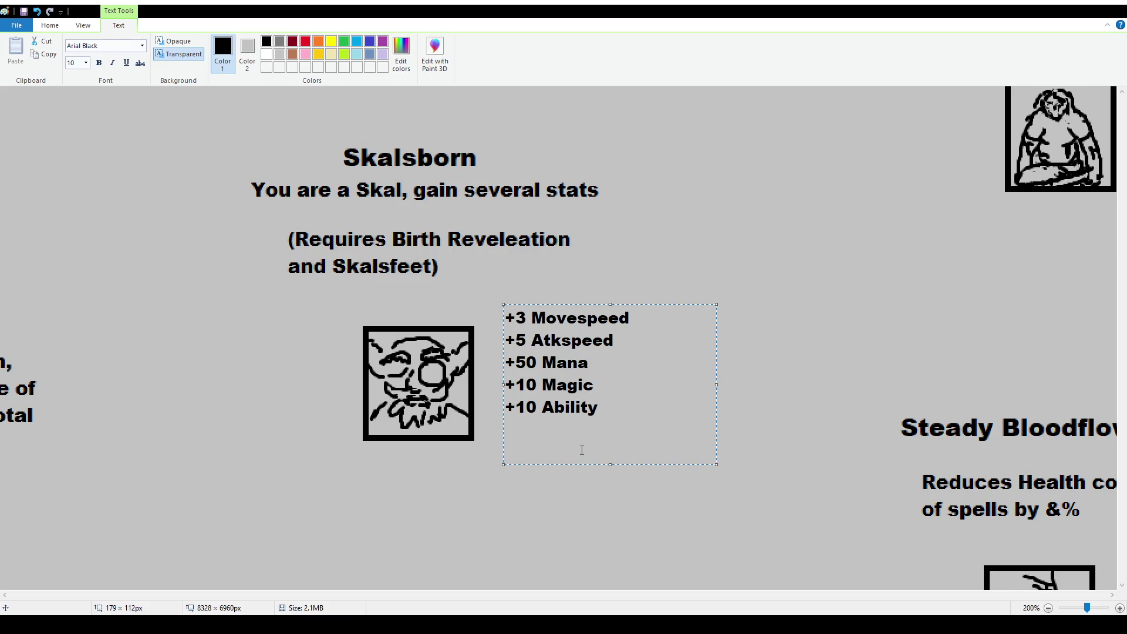
type("-10 Armor")
key("Return")
type("-10 Defense")
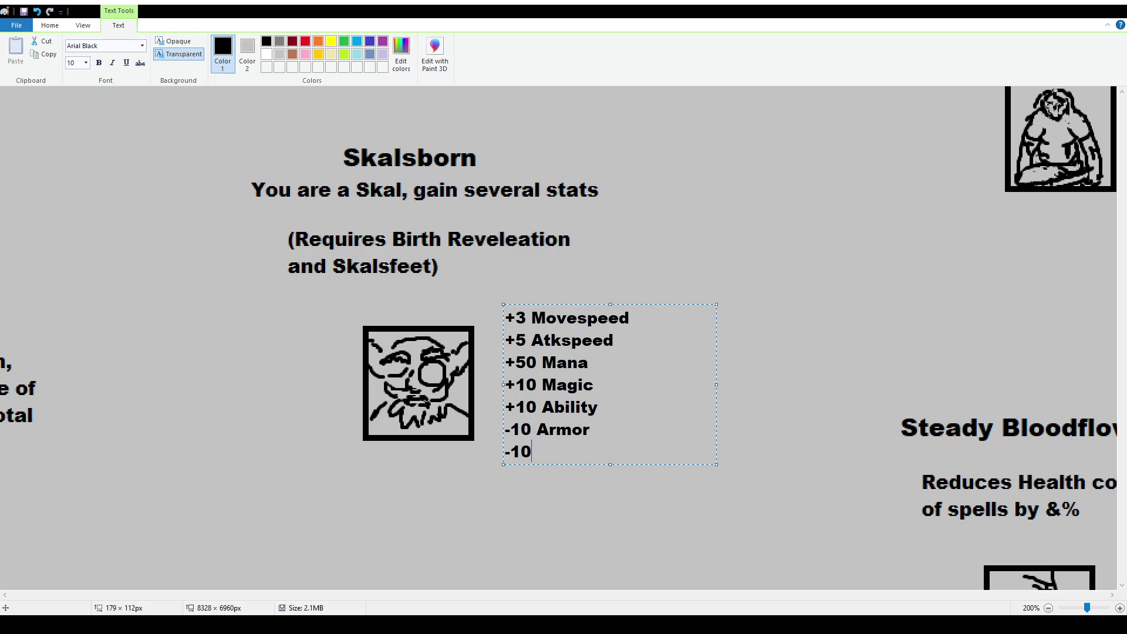
key("Return")
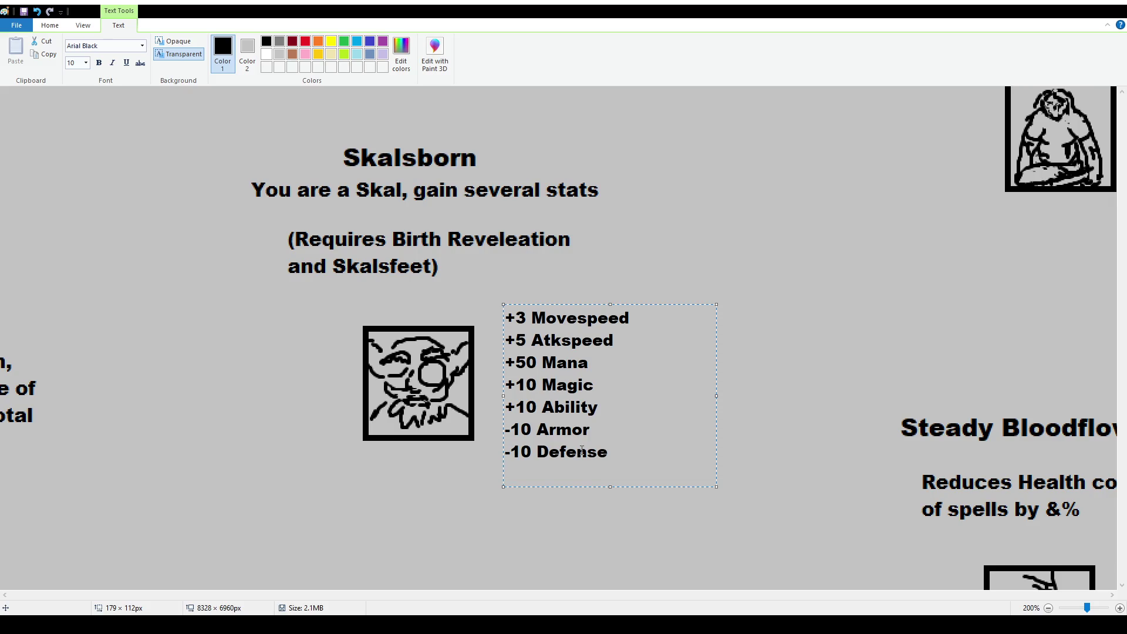
Finish with 'Take 15% more Damage from Spells', nudge the text up and commit it
type("+")
type("15%")
key("BackSpace")
key("BackSpace")
key("BackSpace")
type("-")
key("BackSpace")
type("Take 15")
type("% more D")
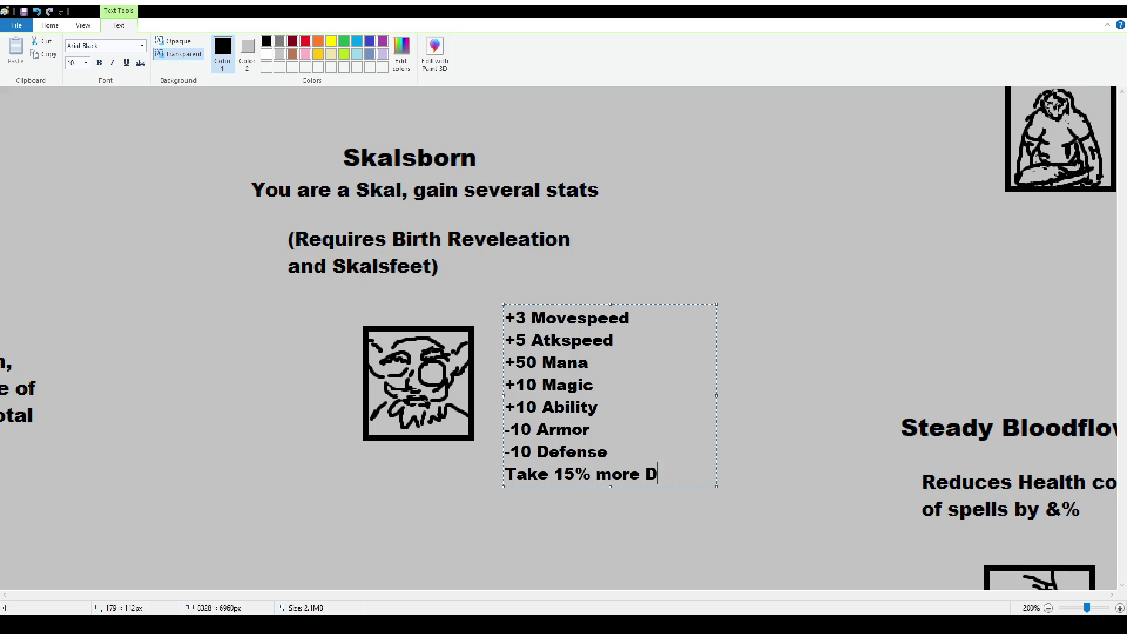
type("amage from Spells")
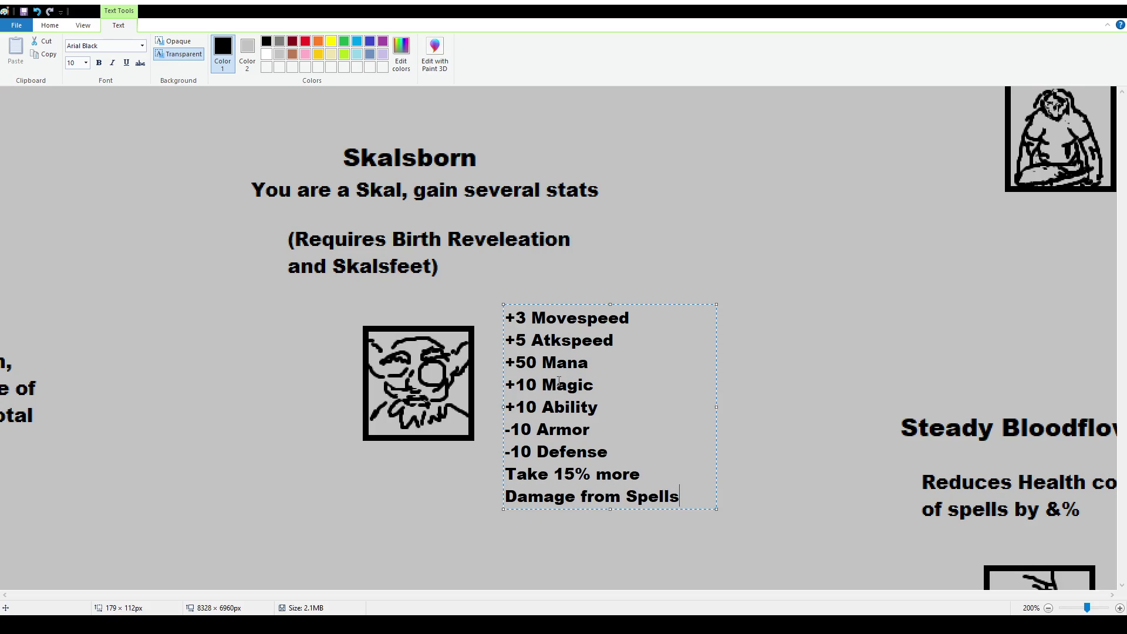
left_click_drag(578, 305, 577, 300)
left_click(546, 277)
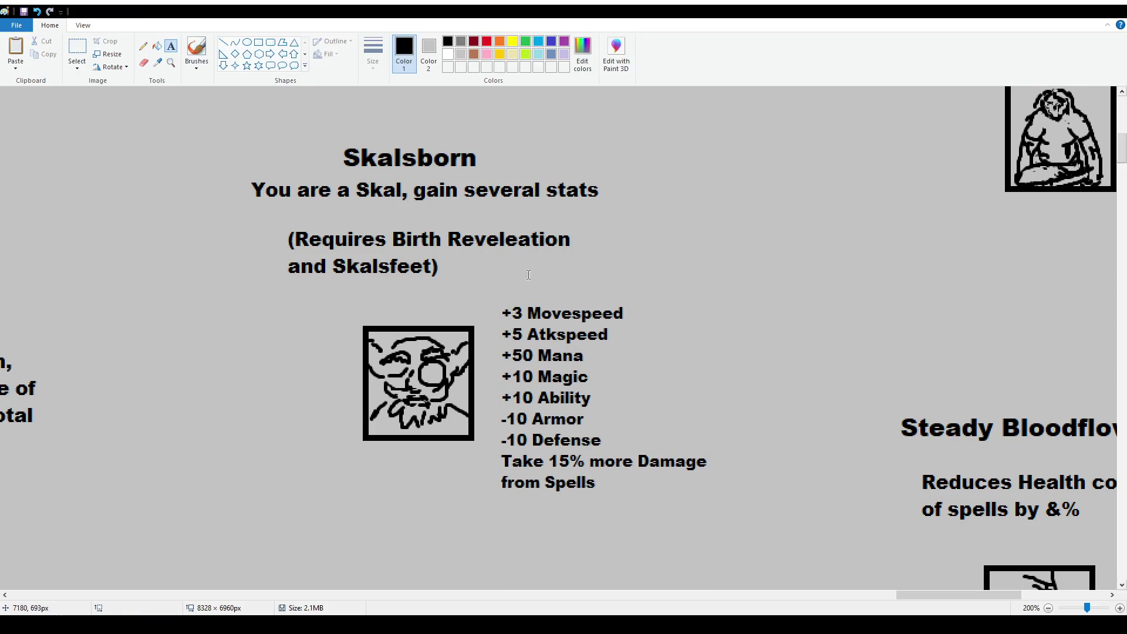
left_click(196, 50)
scroll(526, 341, "down", 1)
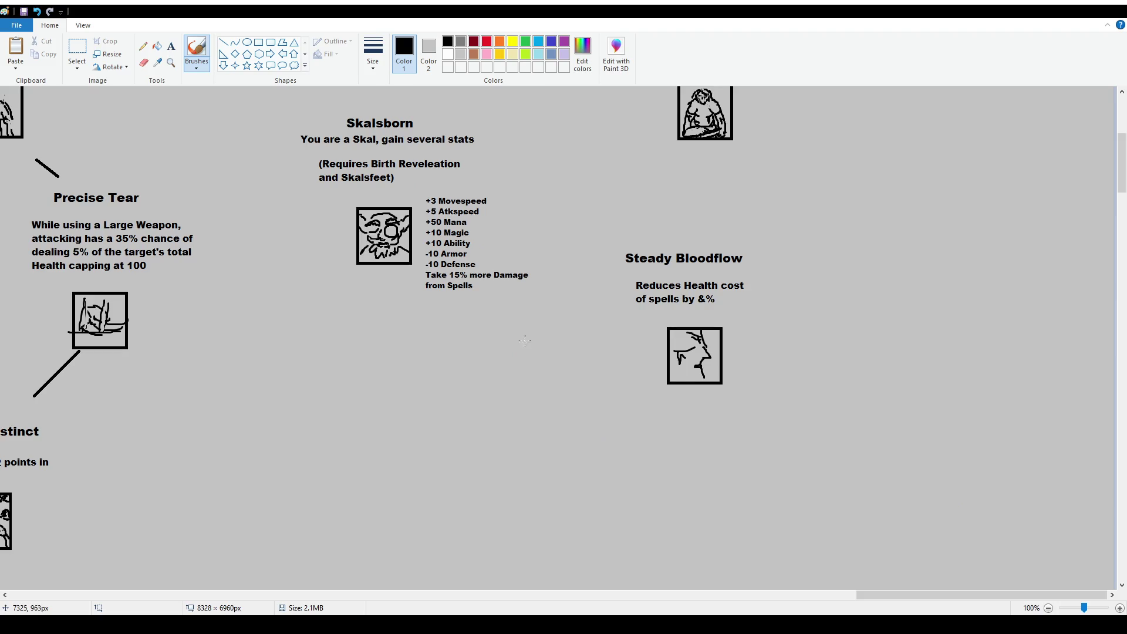
scroll(526, 340, "up", 2)
left_click(259, 43)
mouse_move(290, 212)
left_mouse_down()
mouse_move(333, 281)
mouse_move(524, 448)
left_mouse_up()
scroll(504, 441, "down", 1)
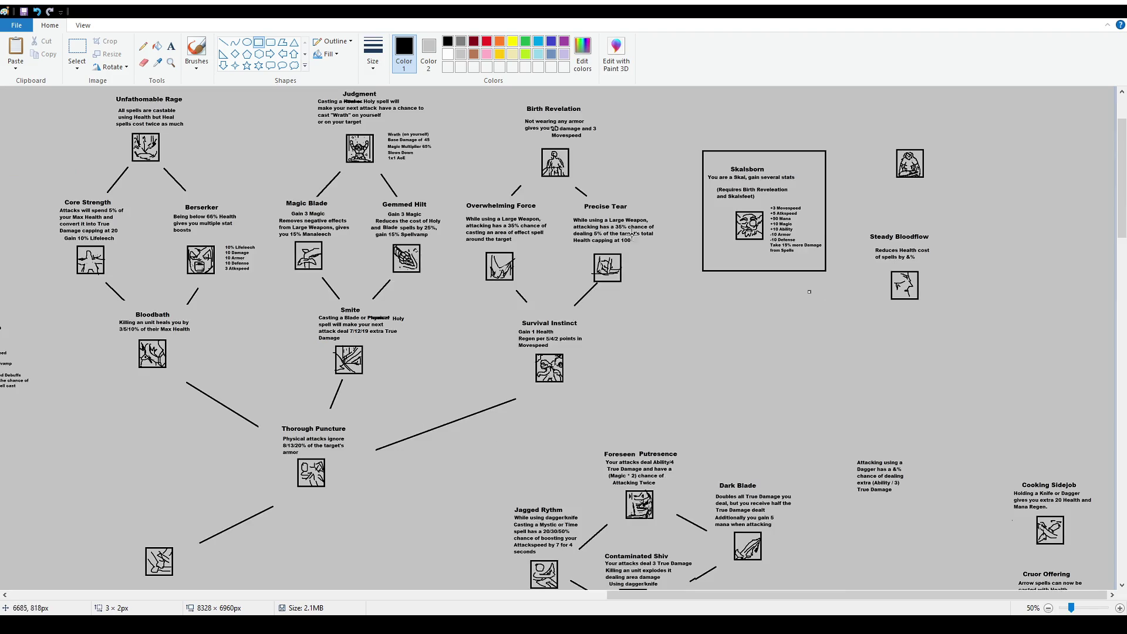
left_click(77, 50)
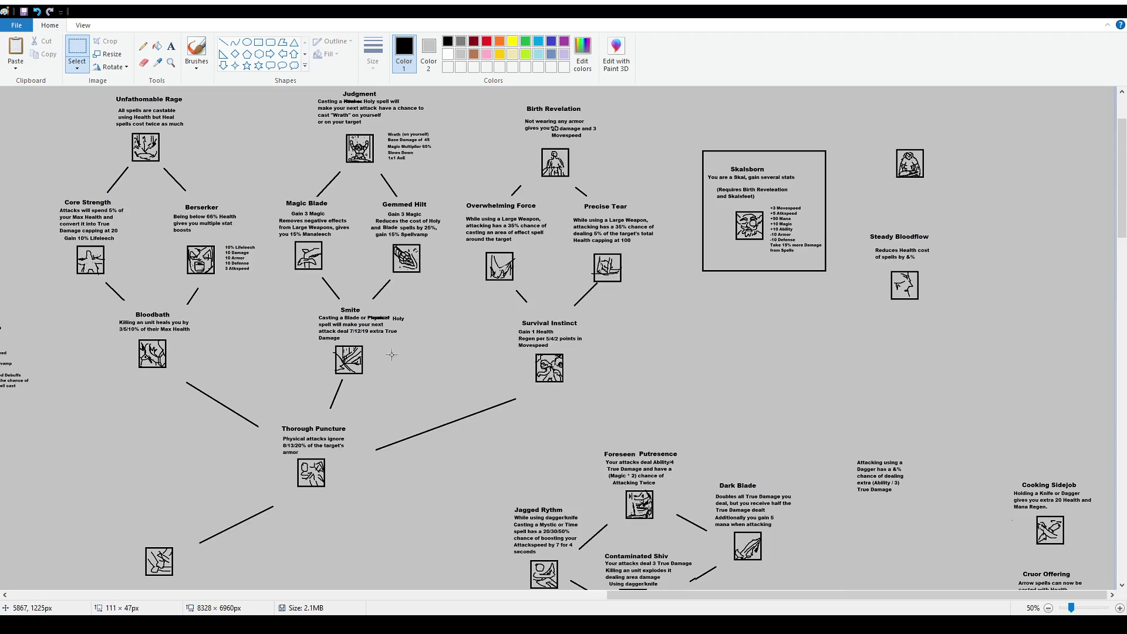
left_click_drag(587, 595, 181, 595)
scroll(528, 369, "down", 10)
scroll(528, 369, "down", 14)
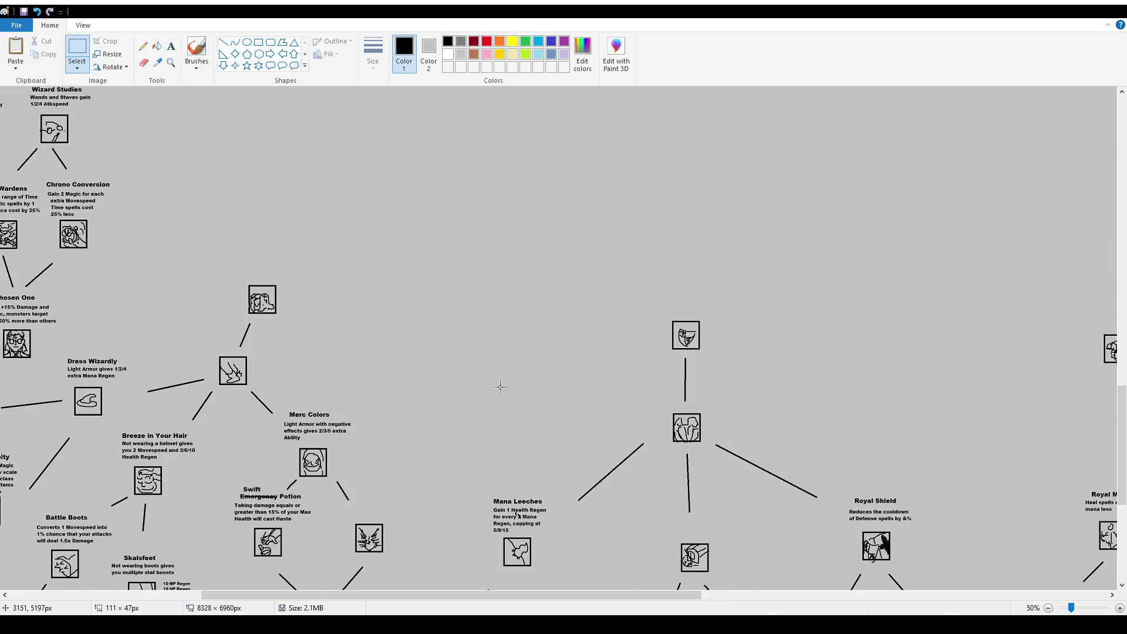
left_click_drag(206, 383, 309, 397)
scroll(446, 469, "up", 15)
left_click_drag(652, 597, 1054, 596)
scroll(564, 352, "up", 5)
key("ctrl+v")
mouse_move(77, 95)
left_mouse_down()
mouse_move(784, 220)
mouse_move(788, 234)
left_mouse_up()
key("Escape")
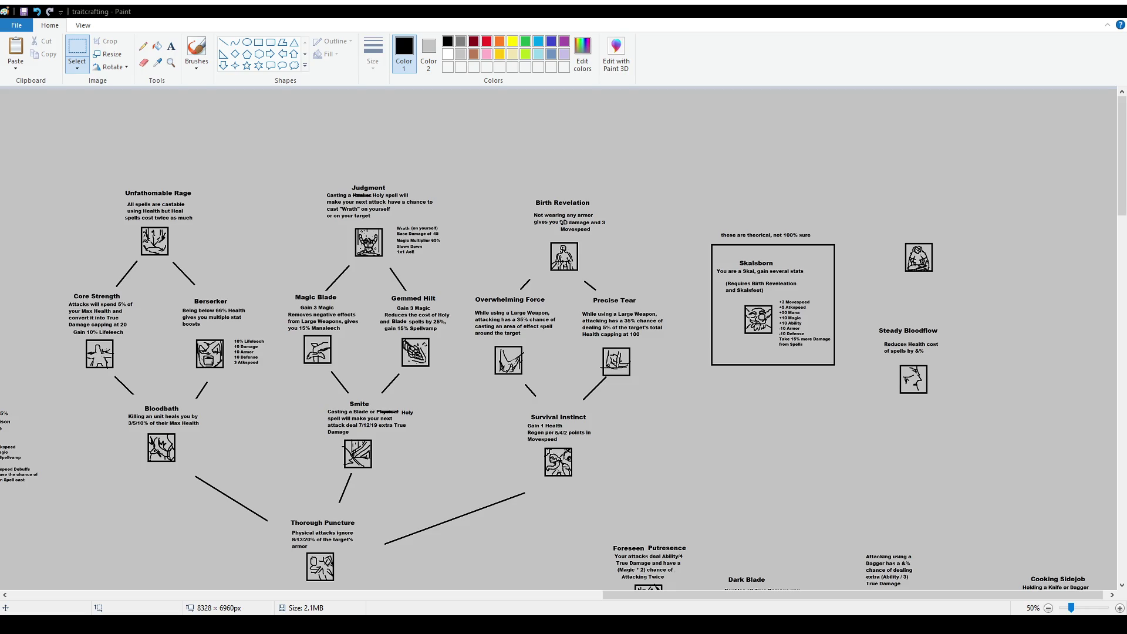
scroll(564, 338, "up", 1)
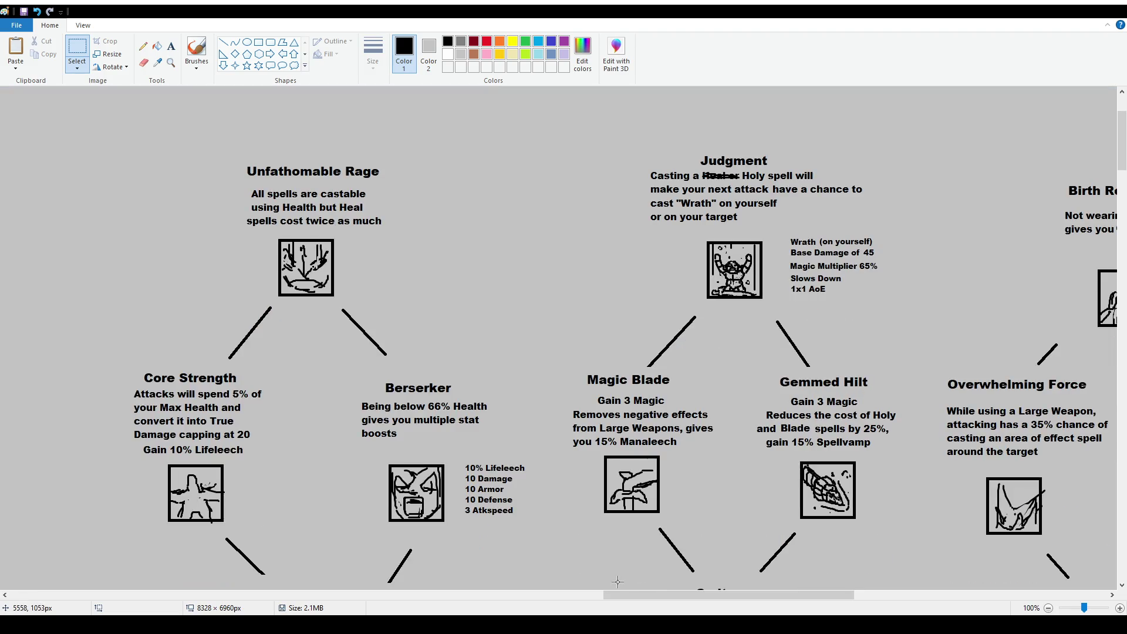
mouse_move(624, 598)
left_mouse_down()
mouse_move(792, 598)
mouse_move(782, 598)
left_mouse_up()
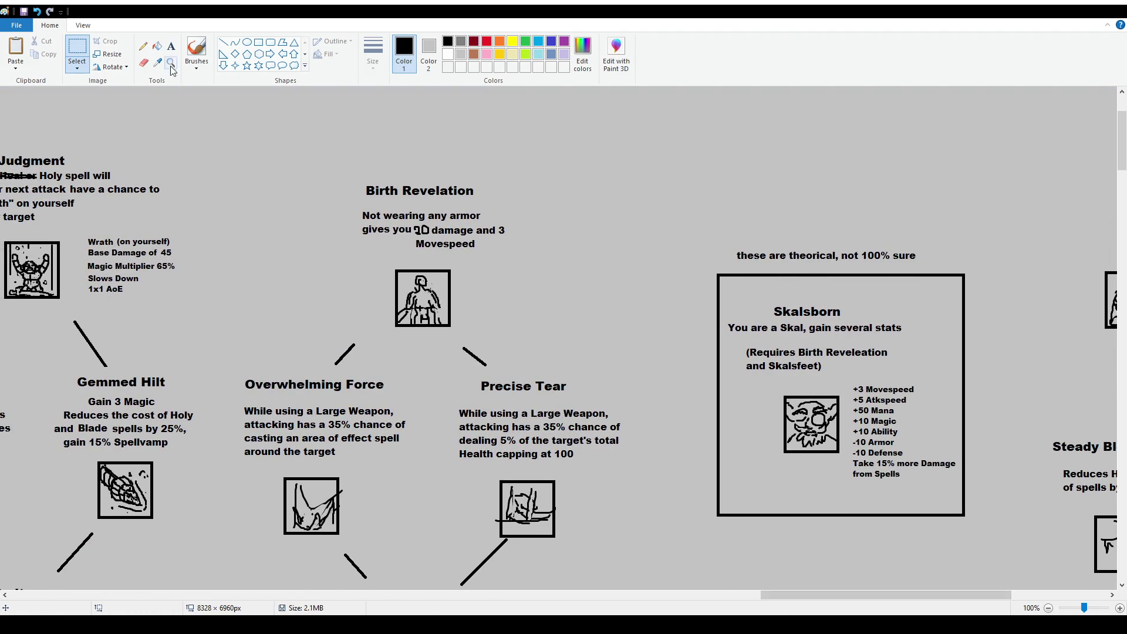
mouse_move(349, 170)
left_mouse_down()
mouse_move(348, 243)
mouse_move(502, 345)
mouse_move(516, 158)
mouse_move(332, 159)
left_mouse_up()
key("ctrl+z")
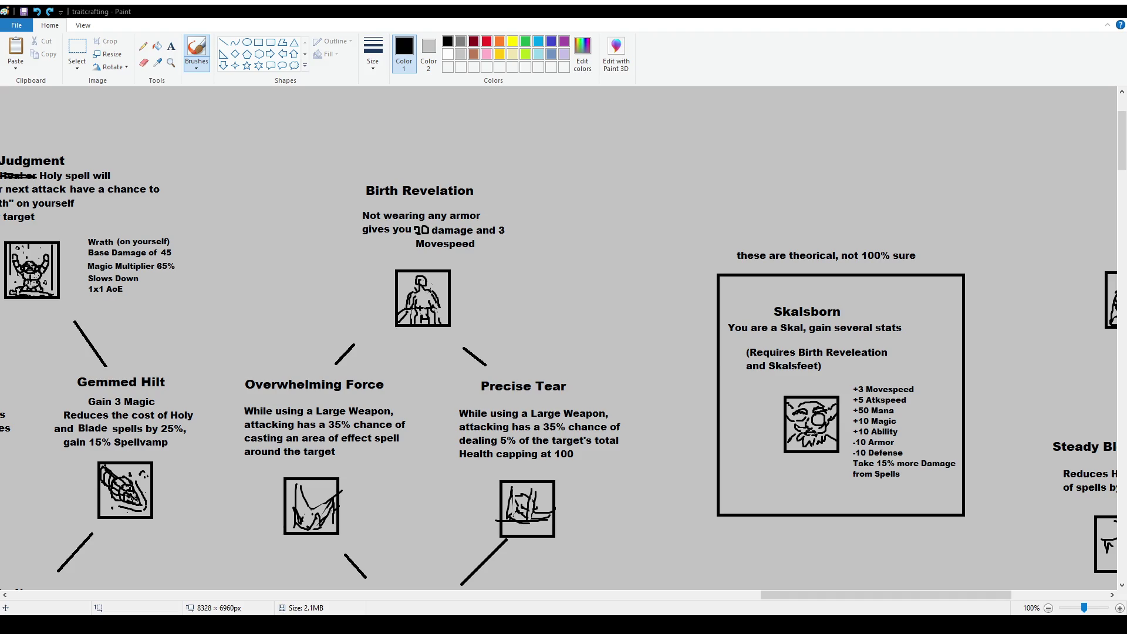
scroll(524, 208, "down", 1)
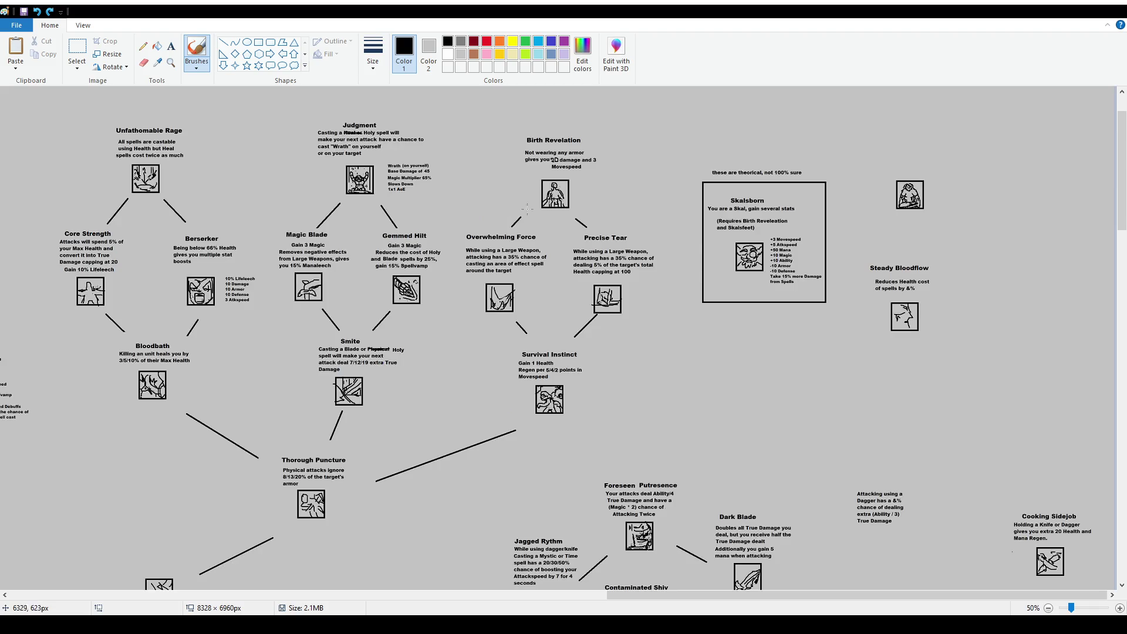
Draw a red rectangle around the Skalsborn theoretical note and select it
scroll(525, 208, "up", 1)
left_click_drag(642, 594, 857, 601)
left_click(486, 41)
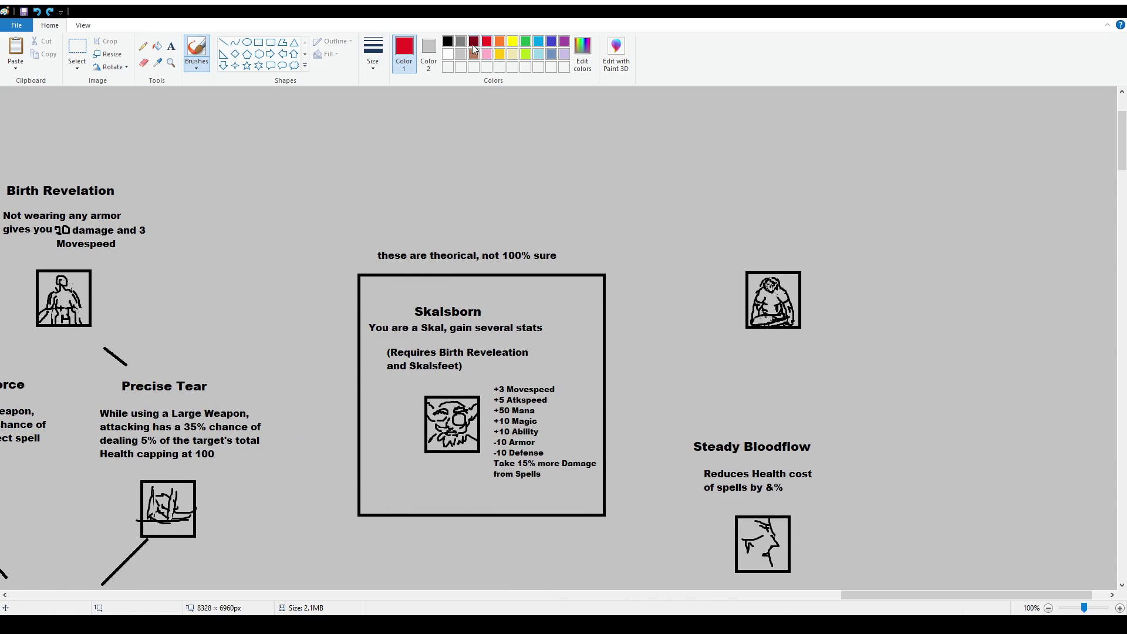
left_click(258, 43)
left_click_drag(368, 244, 565, 264)
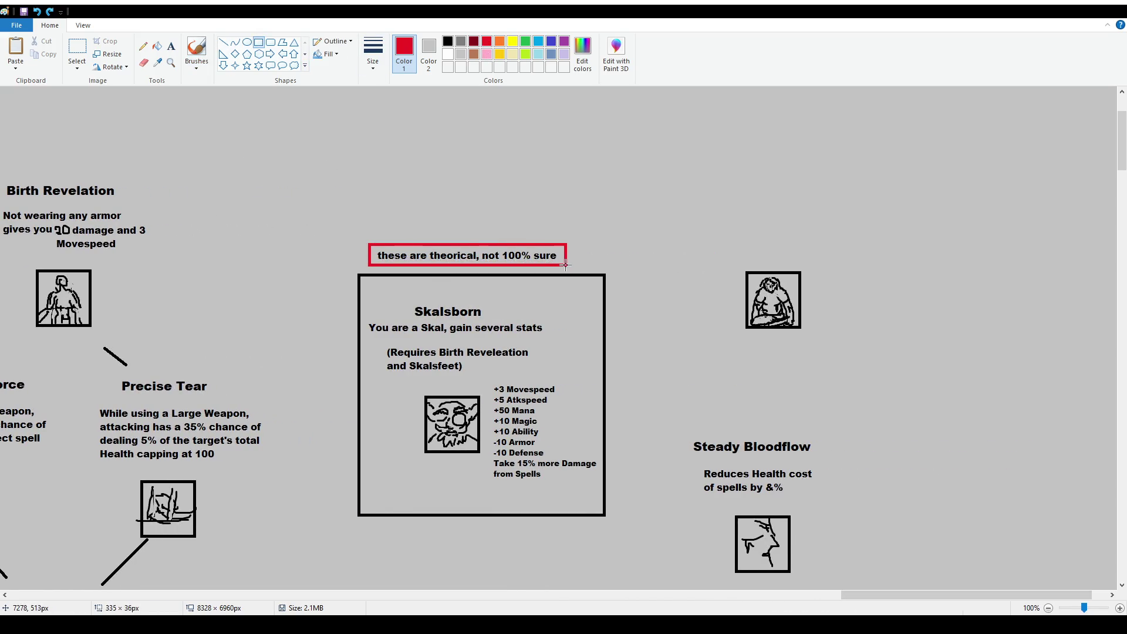
left_click(77, 51)
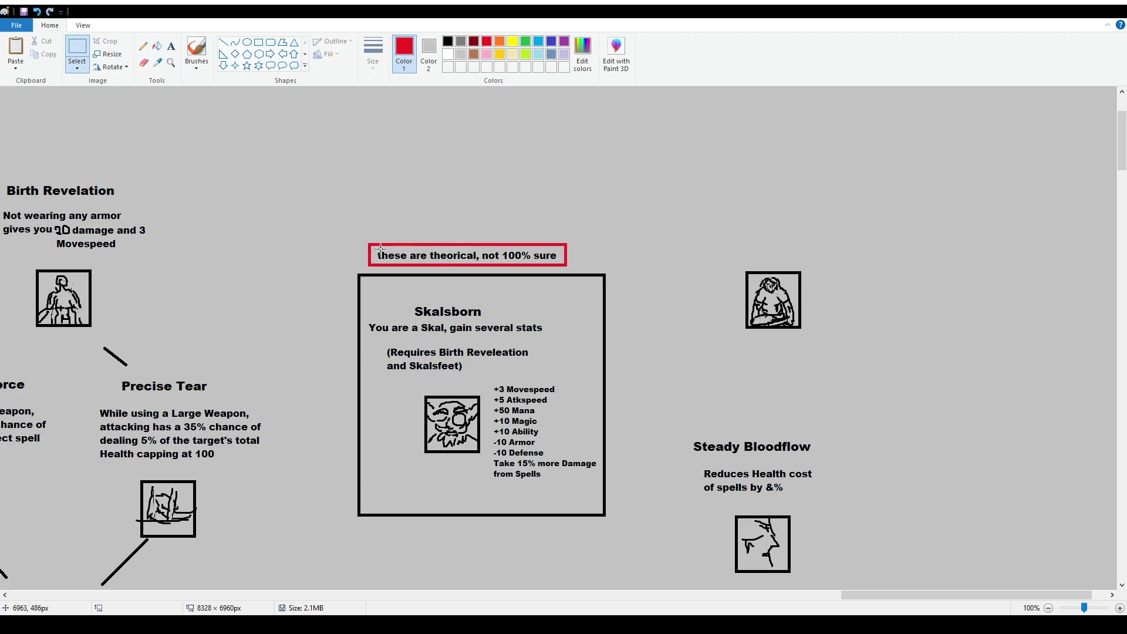
left_click_drag(361, 236, 578, 271)
left_click(574, 281)
Paste the red-boxed note above the Meat Shield box
scroll(402, 437, "down", 5, "ctrl")
scroll(347, 530, "up", 4, "ctrl")
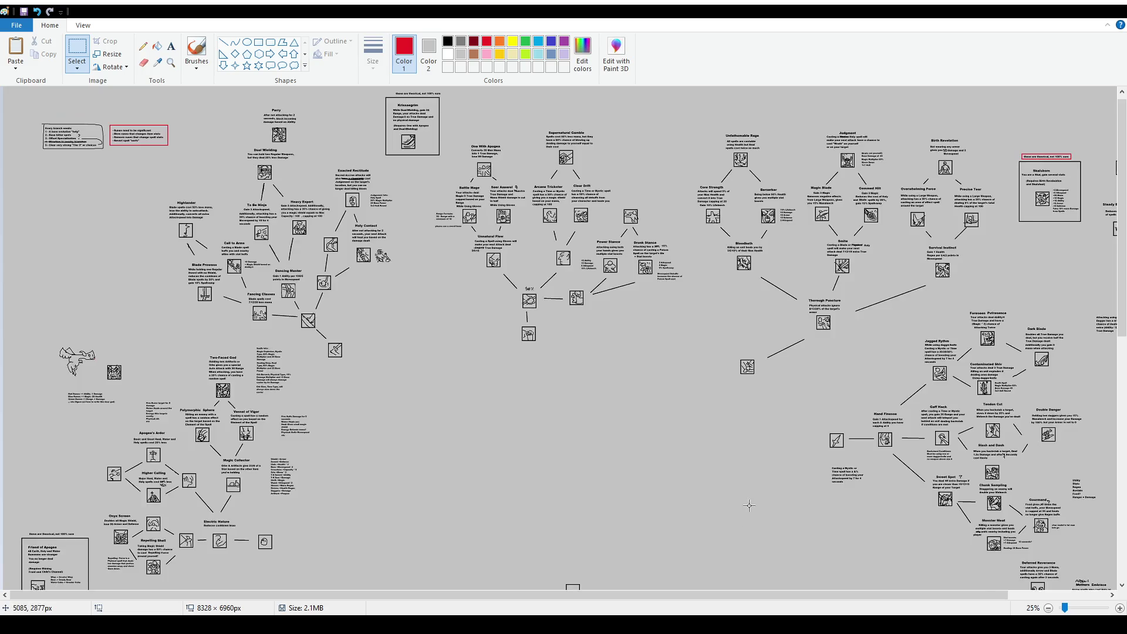
scroll(605, 461, "down", 8)
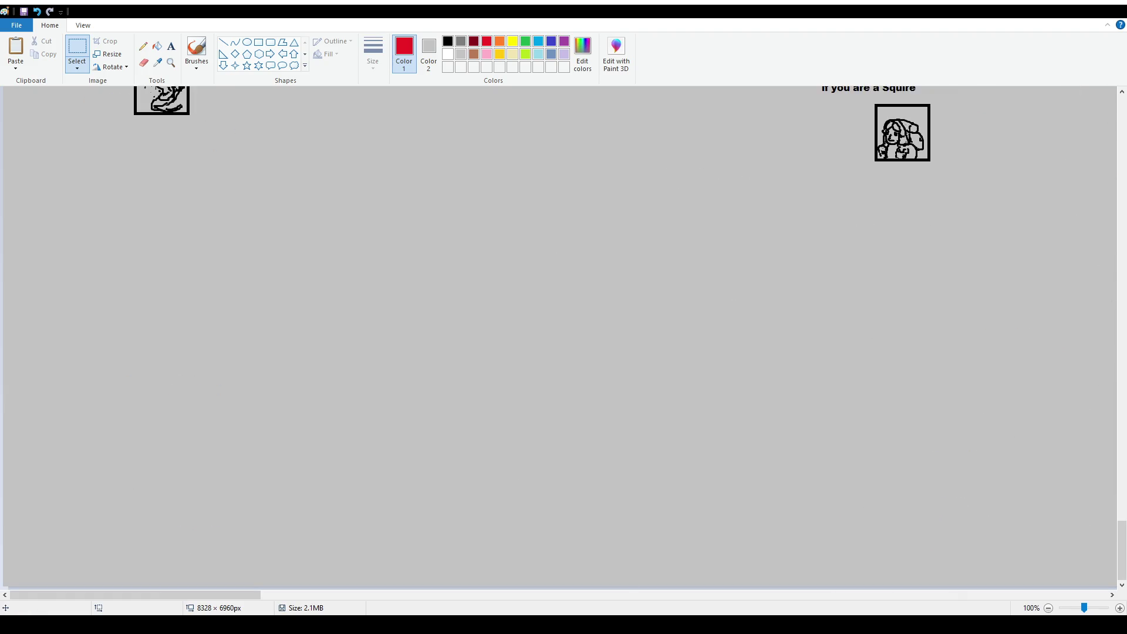
scroll(605, 460, "right", 10)
key("ctrl+v")
left_click_drag(150, 117, 536, 199)
left_click(673, 487)
left_click_drag(438, 595, 462, 595)
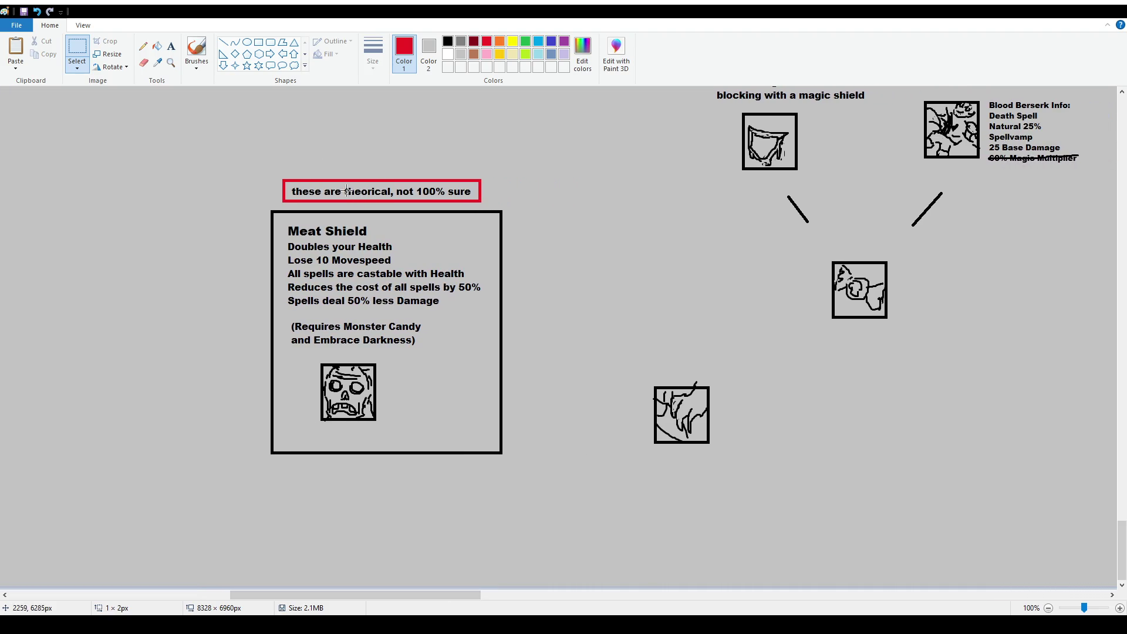
Write the black note 'These are just theoritical, will probably not be in the game'
left_click(169, 52)
left_click_drag(292, 144, 465, 178)
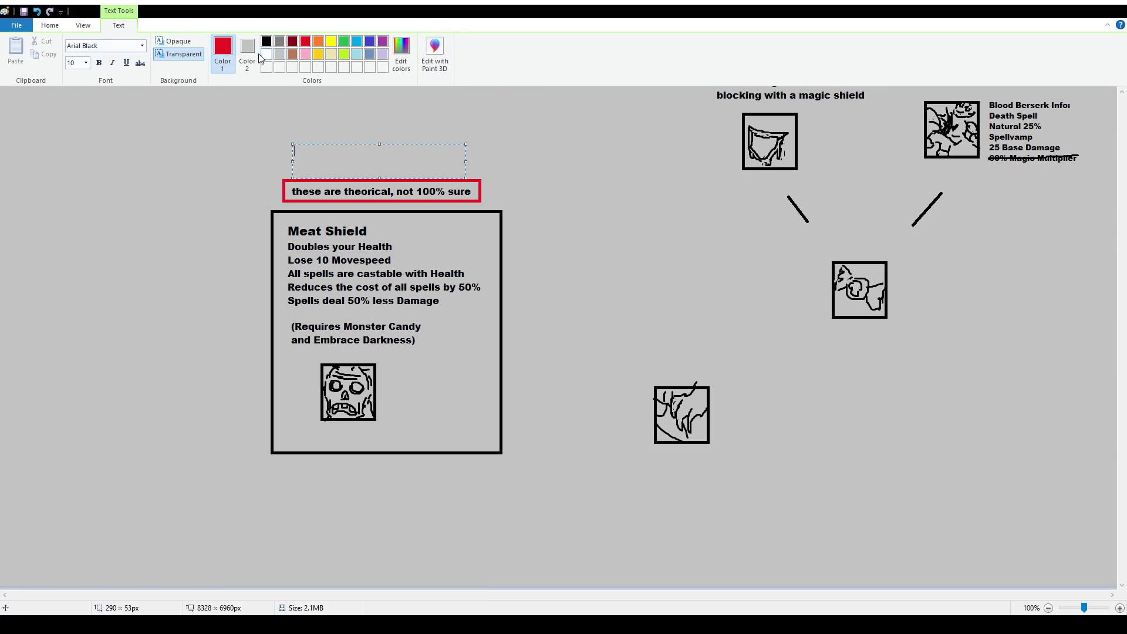
left_click(266, 40)
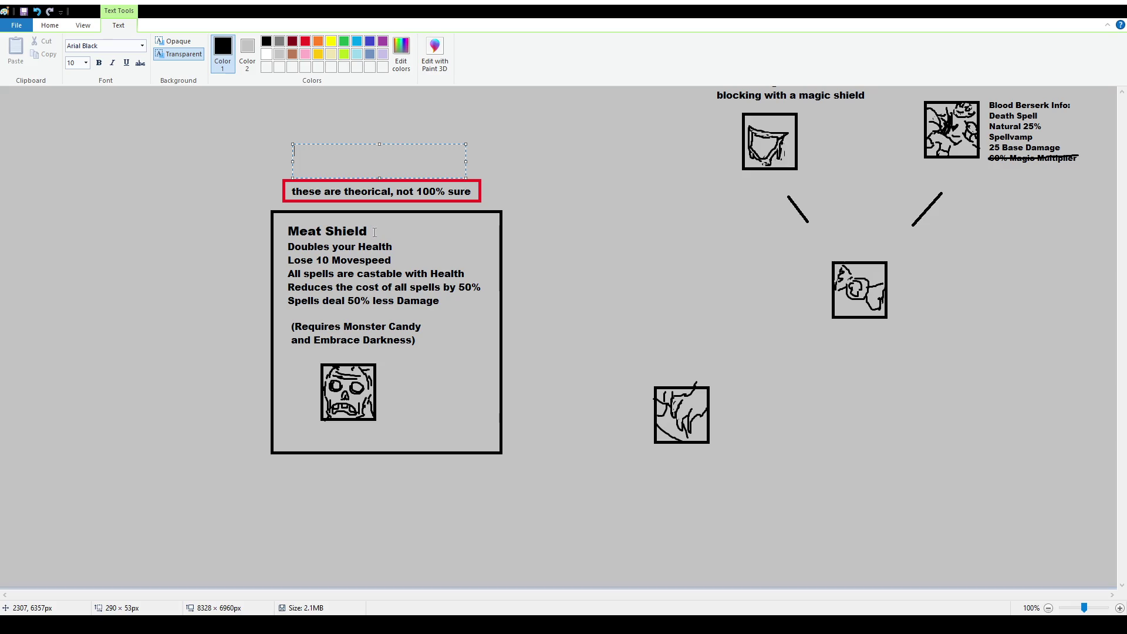
type("These are just")
type("theoritical")
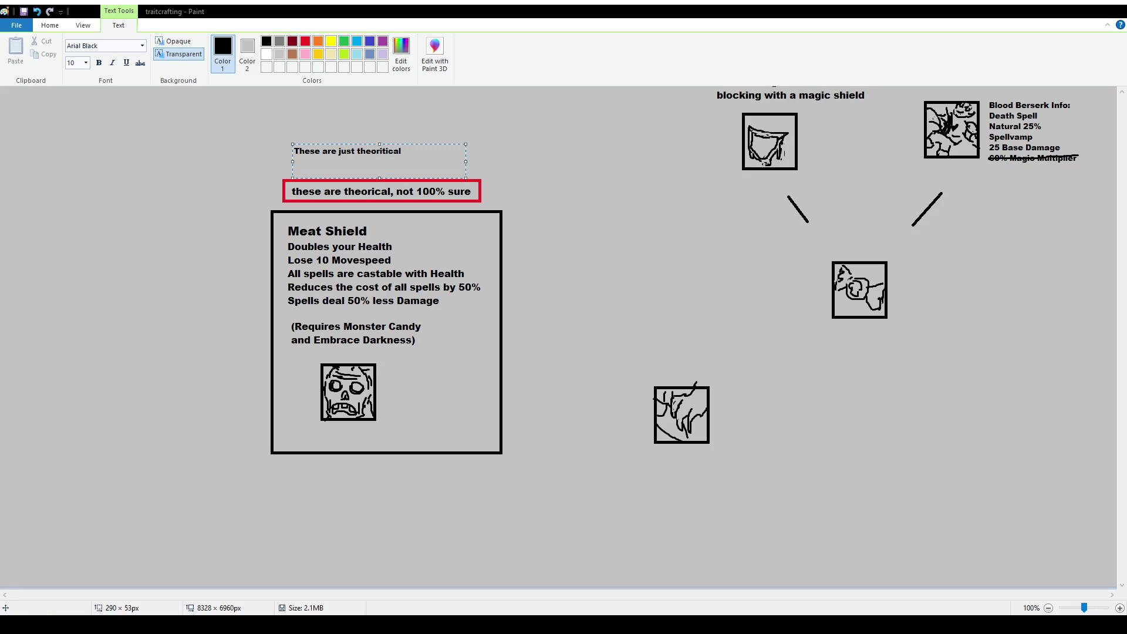
type(", ")
type("will probably not be ")
type("in the g")
type("ame")
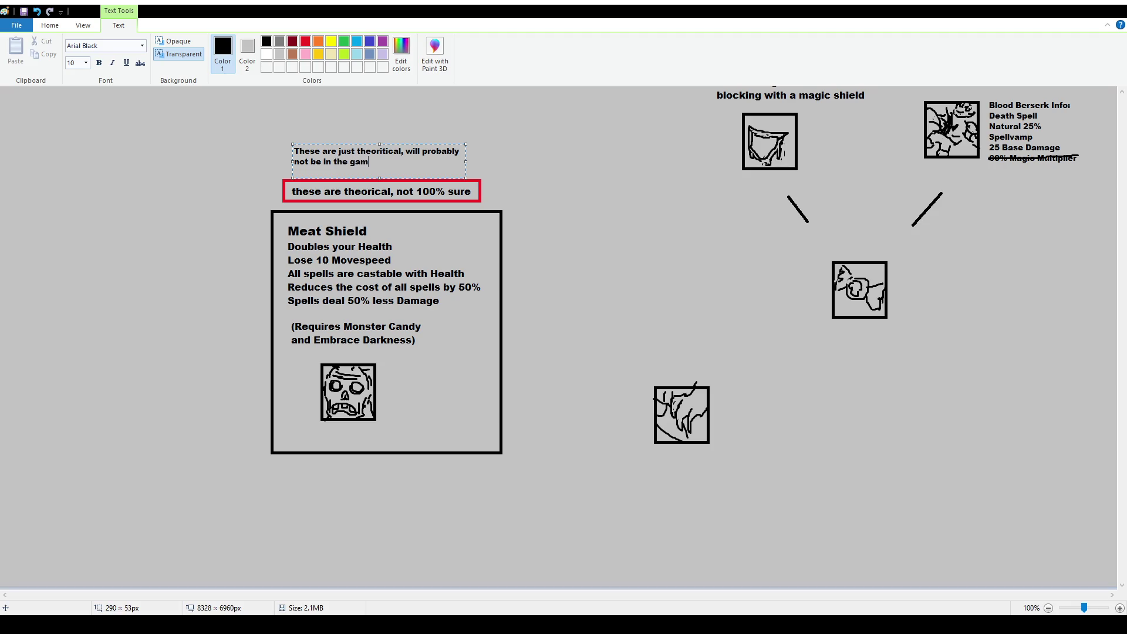
left_click(248, 130)
Remove the old pasted box and frame the new note in red above Meat Shield
left_click(77, 47)
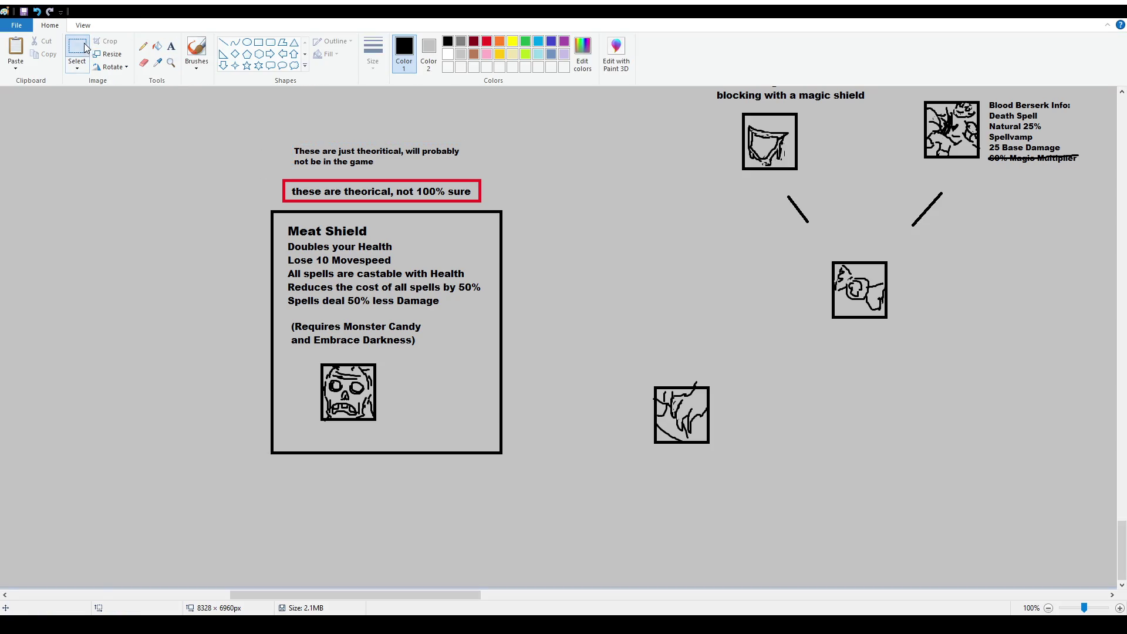
left_click_drag(277, 176, 487, 207)
key("Delete")
left_click(487, 41)
left_click(258, 42)
left_click_drag(288, 138, 469, 182)
key("ctrl+z")
mouse_move(289, 141)
left_mouse_down()
mouse_move(314, 156)
mouse_move(468, 174)
left_mouse_up()
left_click(75, 49)
mouse_move(276, 127)
left_mouse_down()
mouse_move(505, 178)
mouse_move(469, 190)
left_mouse_up()
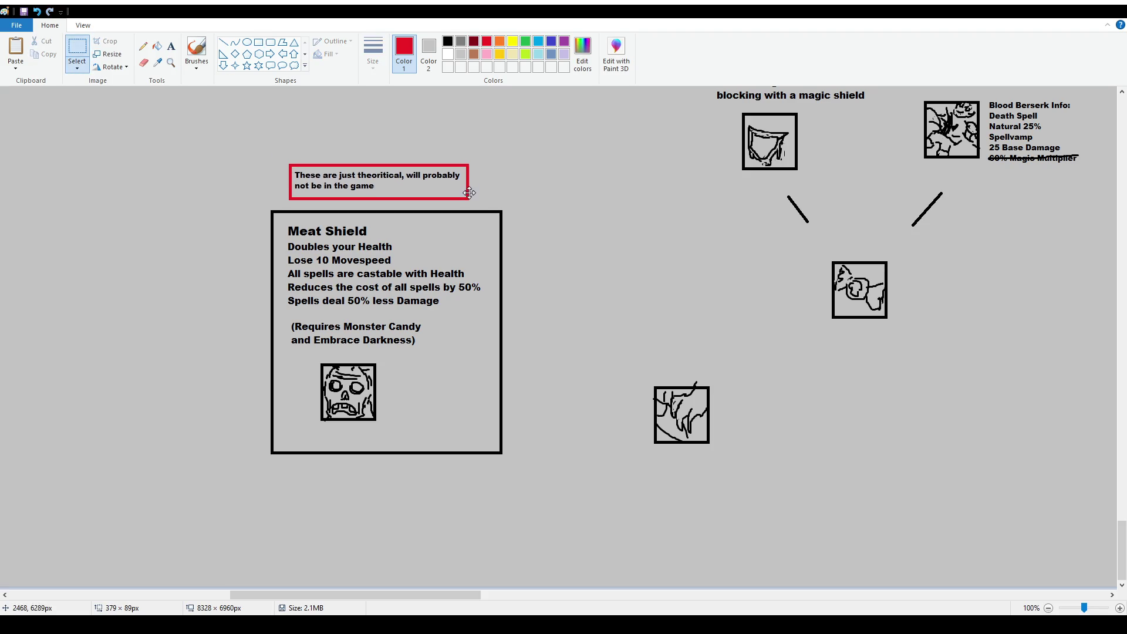
left_click(625, 320)
Paste the red theoretical note above the Loyal Good box
scroll(562, 276, "down", 1)
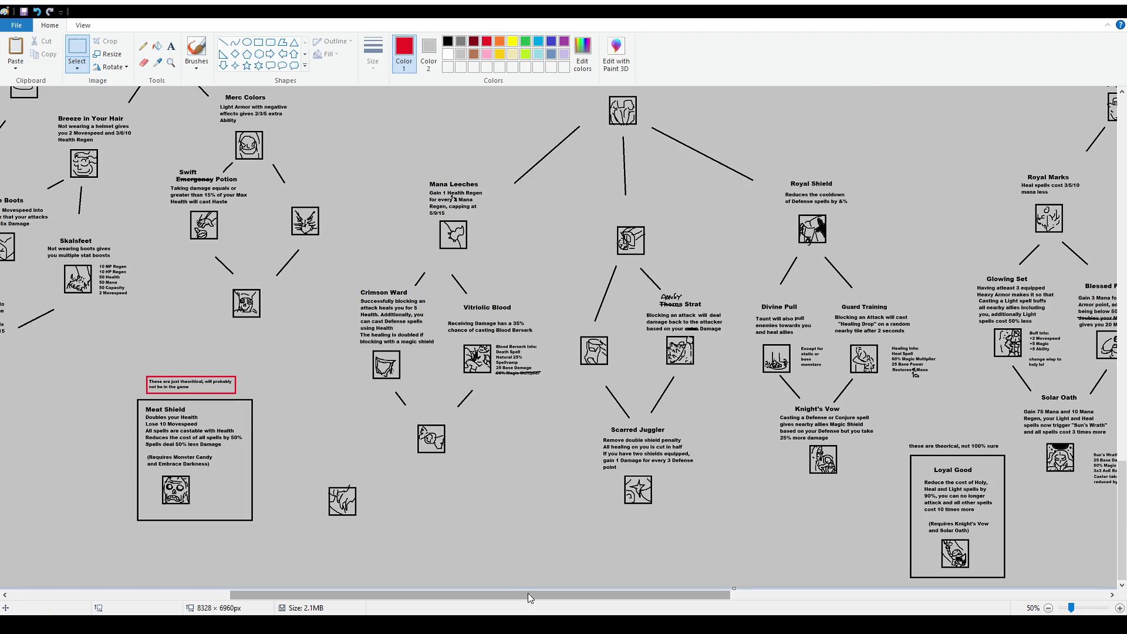
left_click_drag(532, 598, 693, 598)
scroll(589, 575, "up", 1)
scroll(589, 575, "down", 5)
key("ctrl+v")
left_click_drag(116, 117, 522, 293)
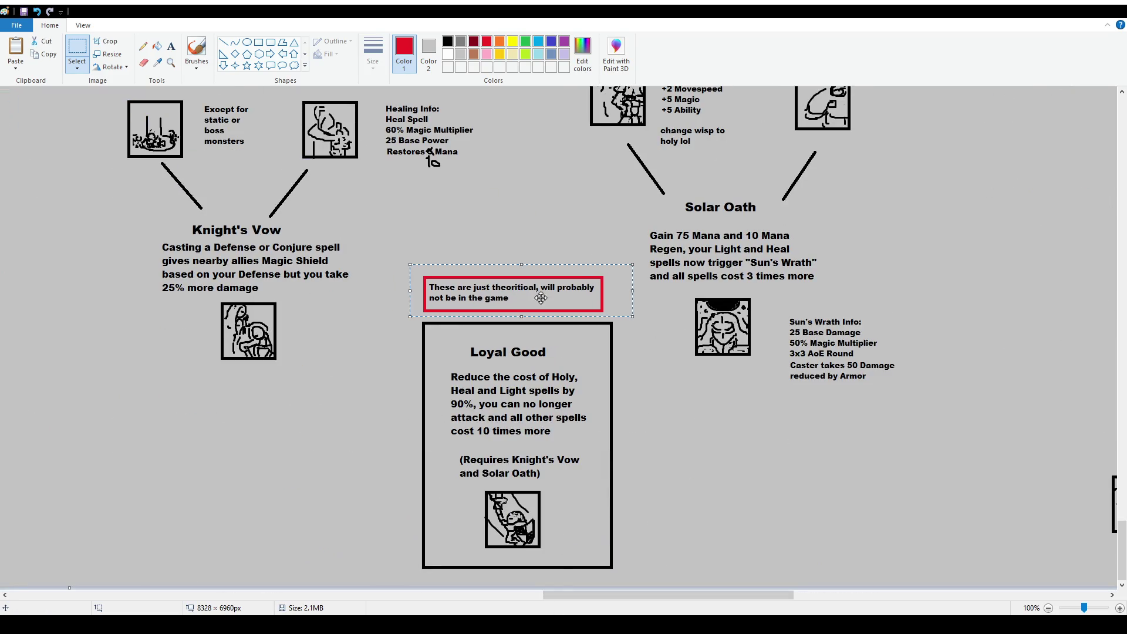
left_click(717, 335)
Paste another copy of the note above the Black Powder box
scroll(717, 335, "down", 1)
scroll(785, 275, "up", 3)
scroll(785, 275, "up", 10)
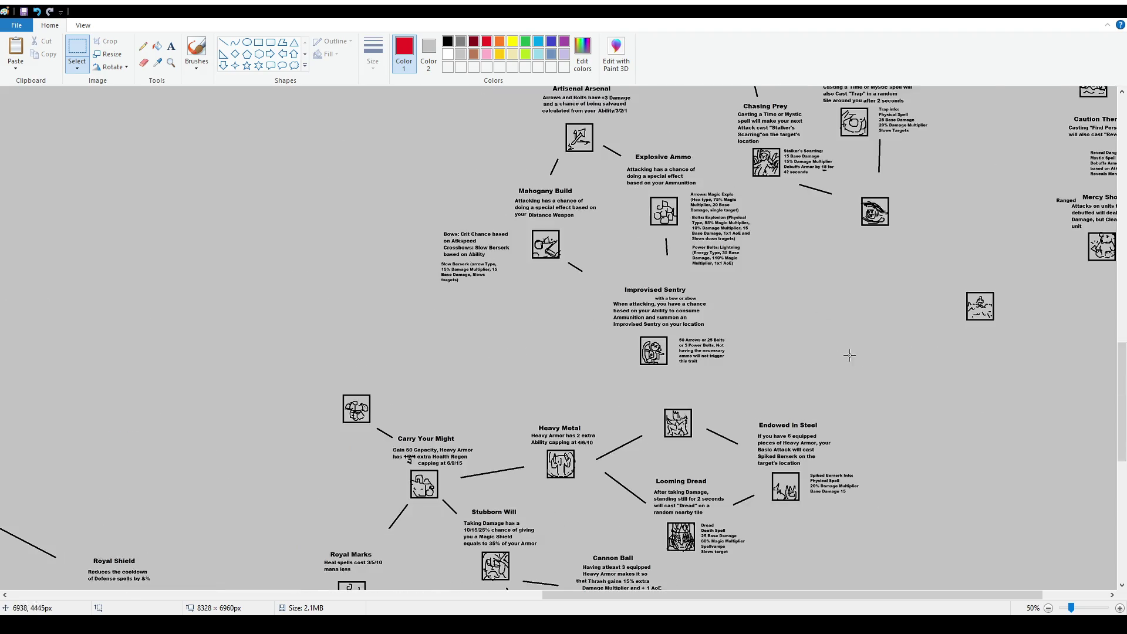
scroll(881, 352, "right", 3)
scroll(982, 461, "down", 2)
scroll(982, 461, "up", 4)
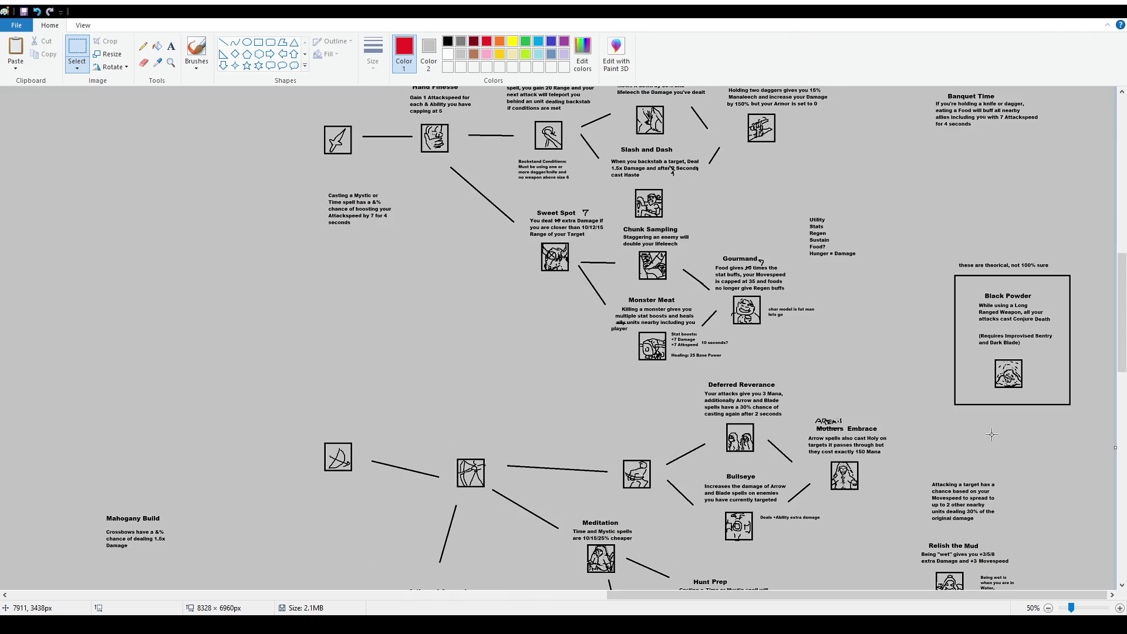
key("ctrl+v")
mouse_move(70, 99)
left_mouse_down()
mouse_move(881, 248)
mouse_move(1032, 263)
left_mouse_up()
left_click(991, 229)
Paste two more copies, one covering the top 'these are theorical' label
scroll(992, 229, "up", 9)
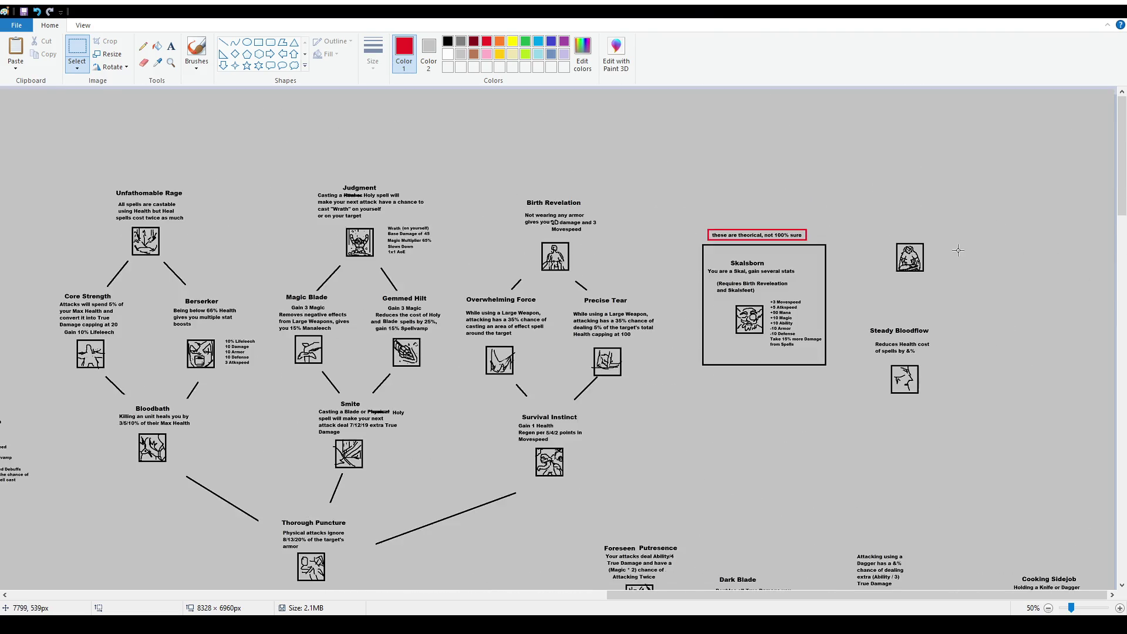
key("ctrl+v")
left_click_drag(65, 97, 778, 232)
left_click(709, 220)
left_click_drag(814, 608, 222, 611)
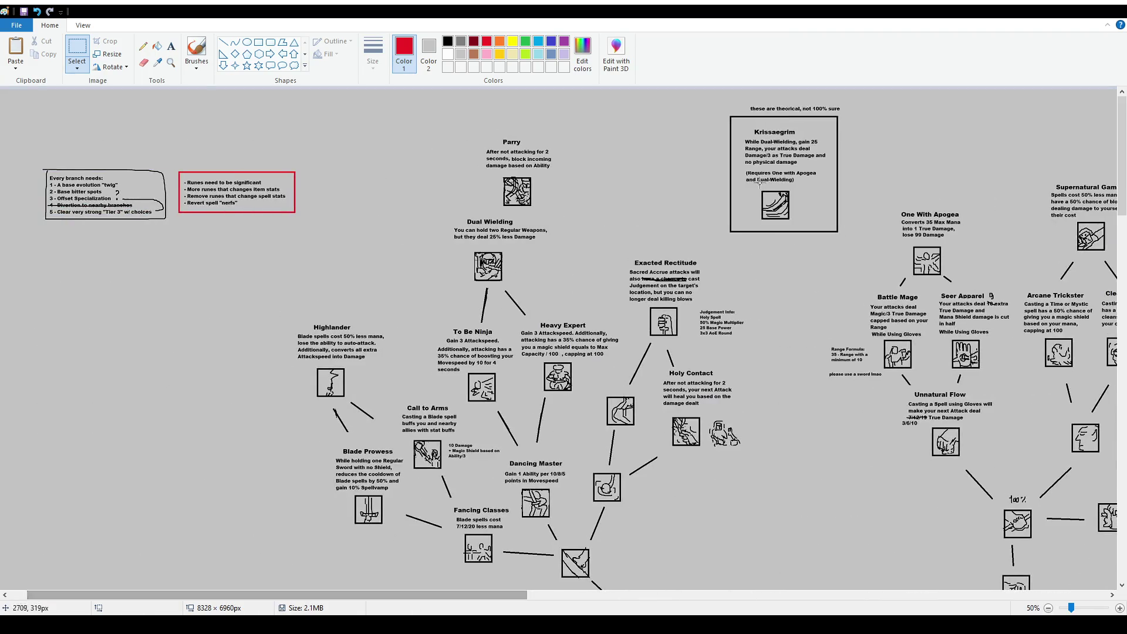
key("ctrl+v")
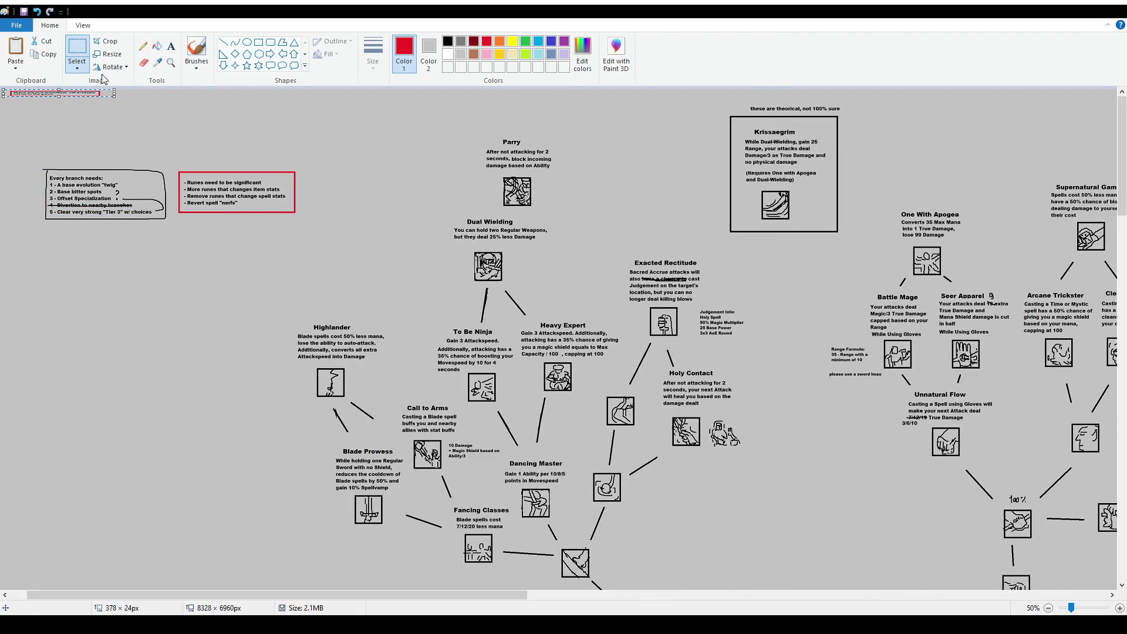
left_click_drag(41, 105, 768, 103)
Paste the note above the Friend of Apogea box
scroll(154, 230, "down", 10)
key("ctrl+v")
left_click_drag(58, 106, 65, 357)
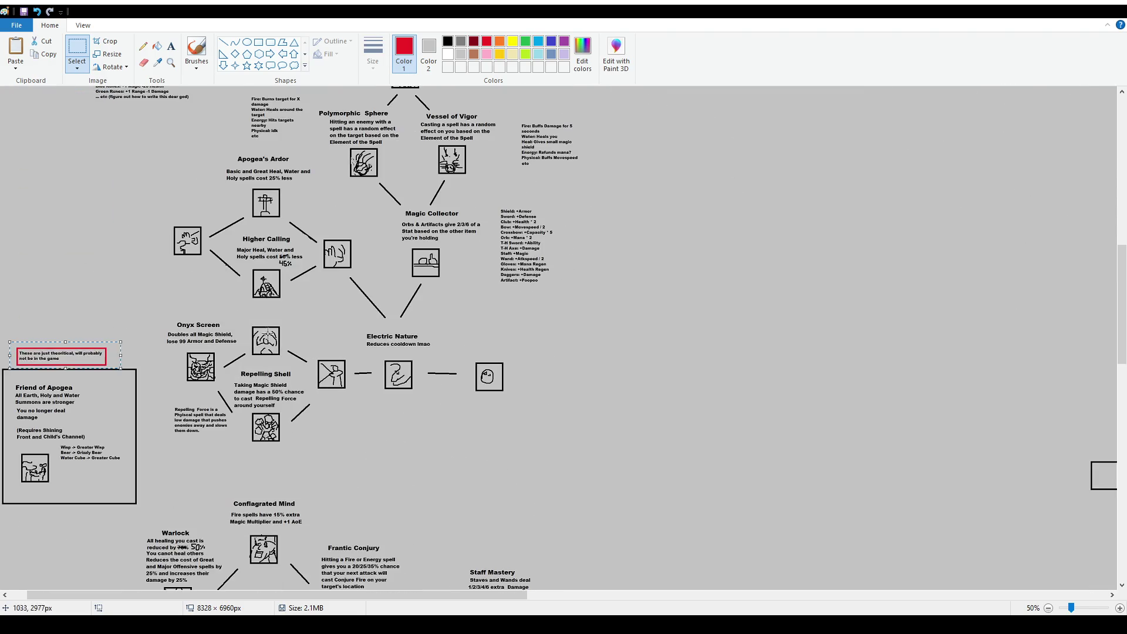
scroll(621, 379, "down", 15)
scroll(540, 352, "down", 2)
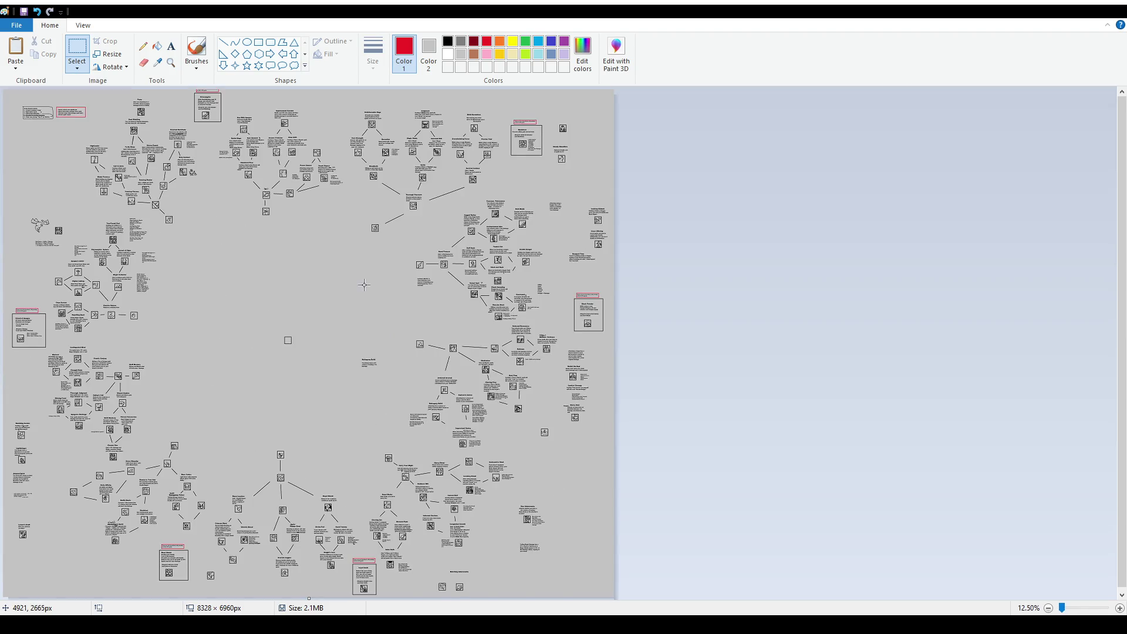